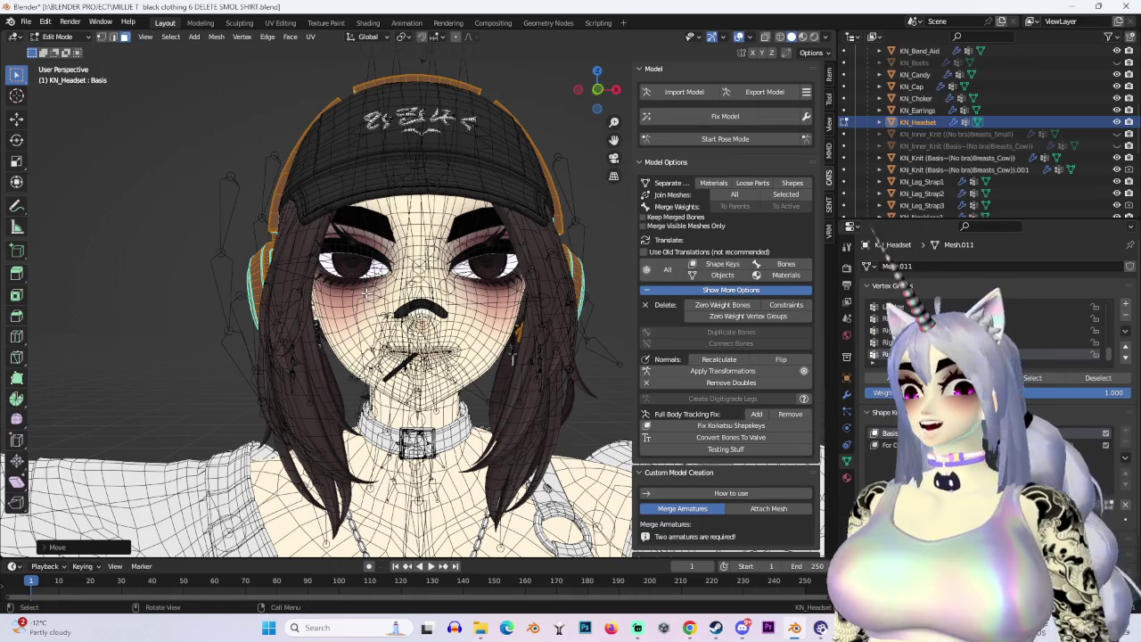
Frame the headphones in a front wireframe view and make For Cap the active shape key.
click(603, 90)
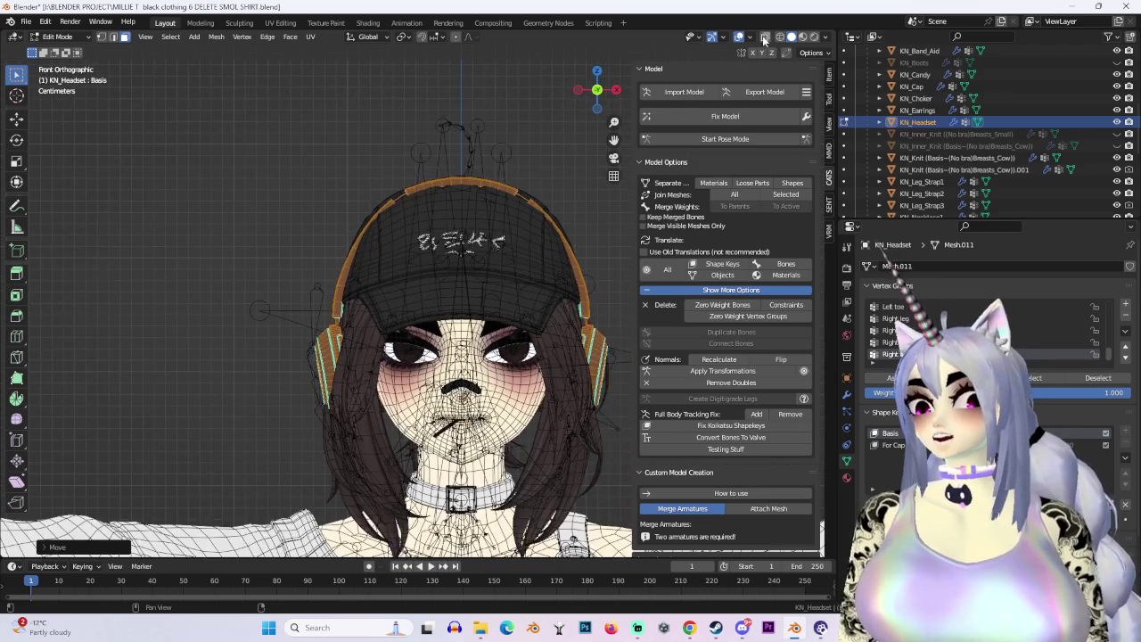
click(780, 36)
shift+middle_drag(589, 195, 577, 260)
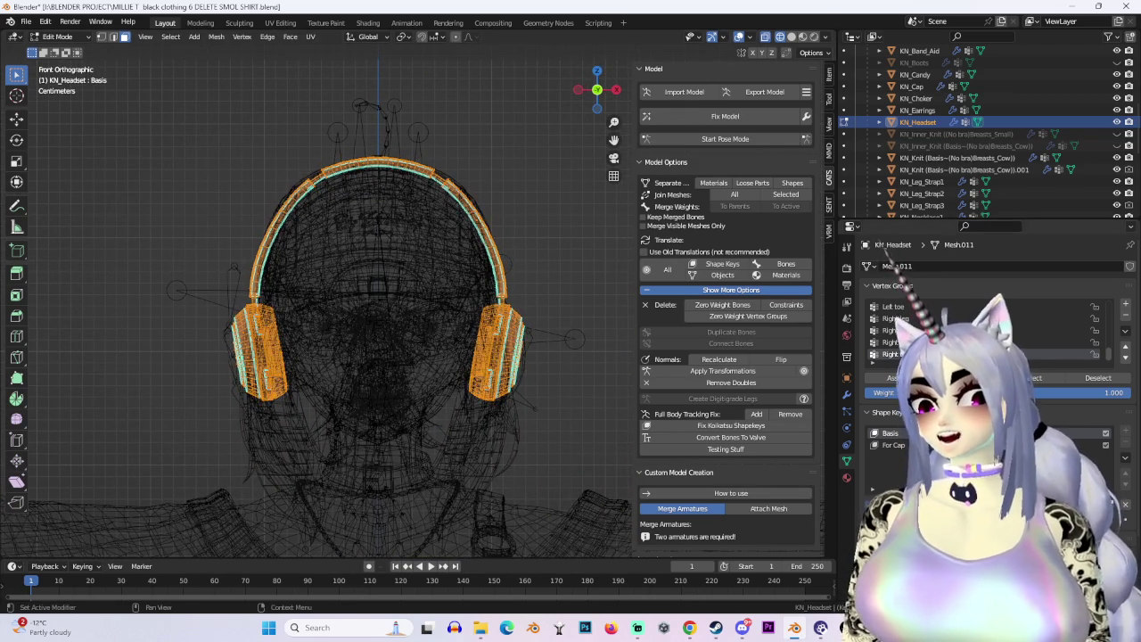
click(892, 445)
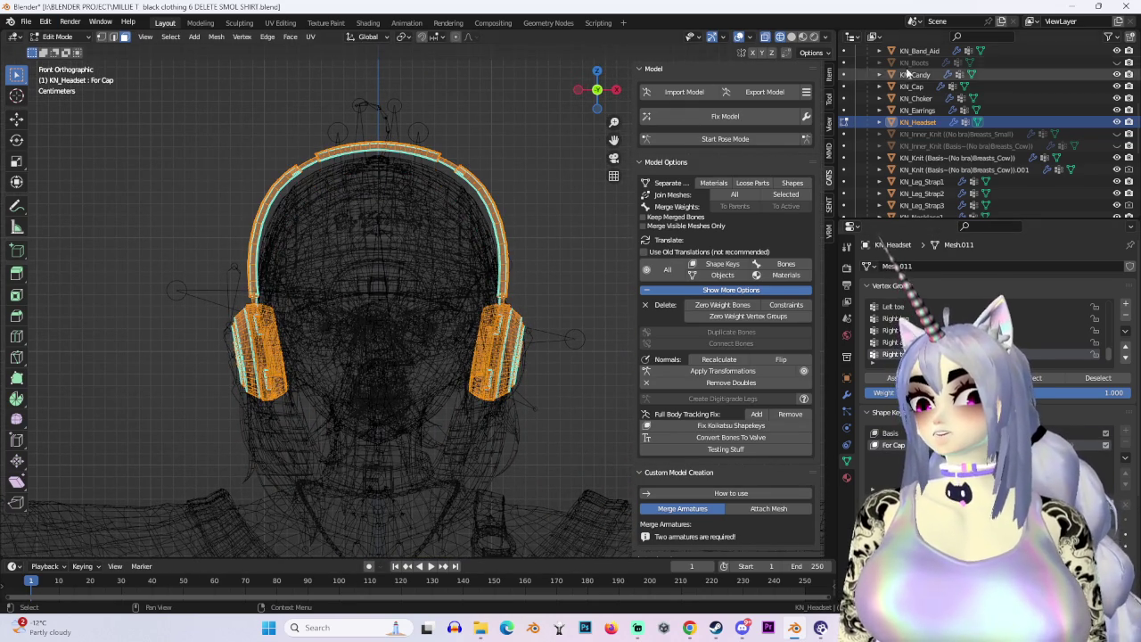
key(alt+z)
Slide the headset along Y in the For Cap shape key so it sits over the cap.
mouse_move(307, 269)
middle_down()
mouse_move(366, 252)
mouse_move(354, 275)
middle_up()
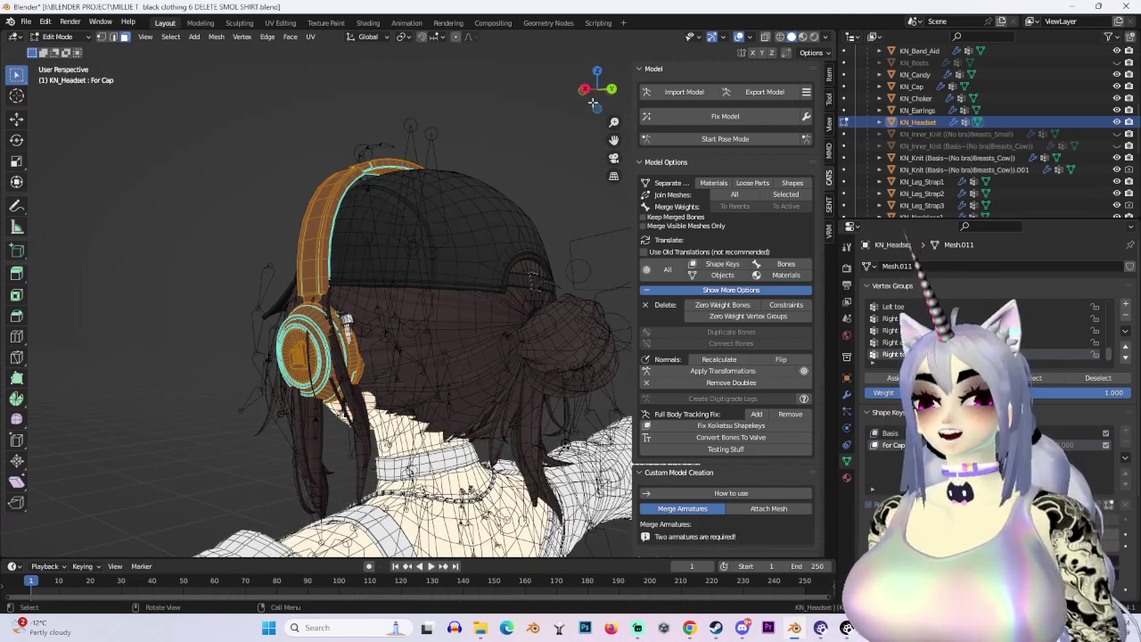
drag(593, 103, 473, 234)
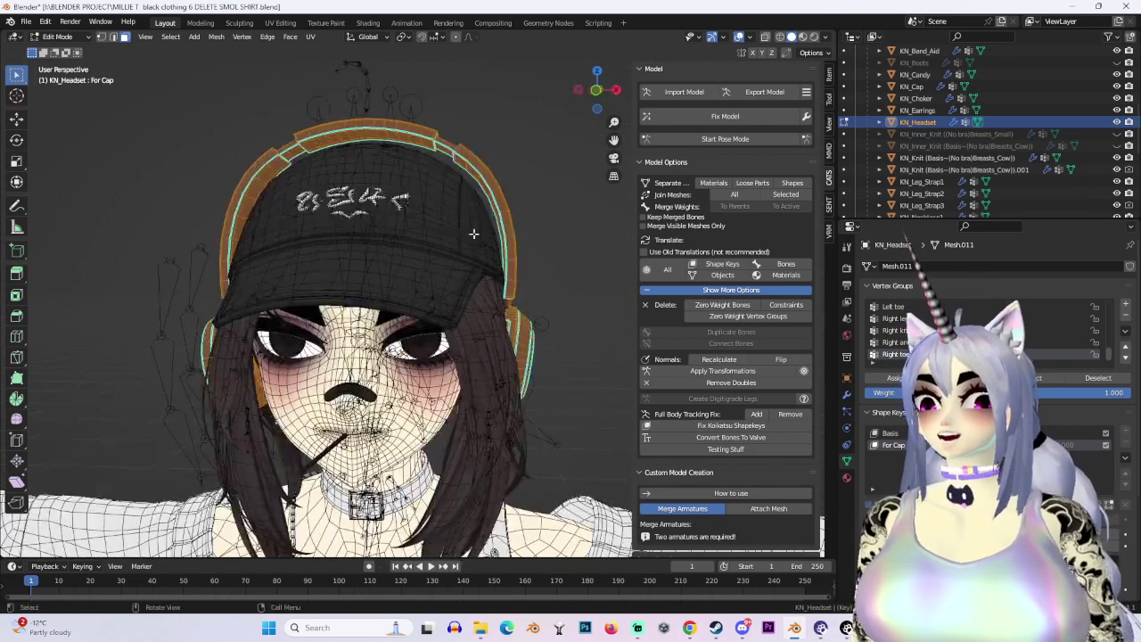
drag(609, 103, 499, 223)
scroll(472, 273, up, 3)
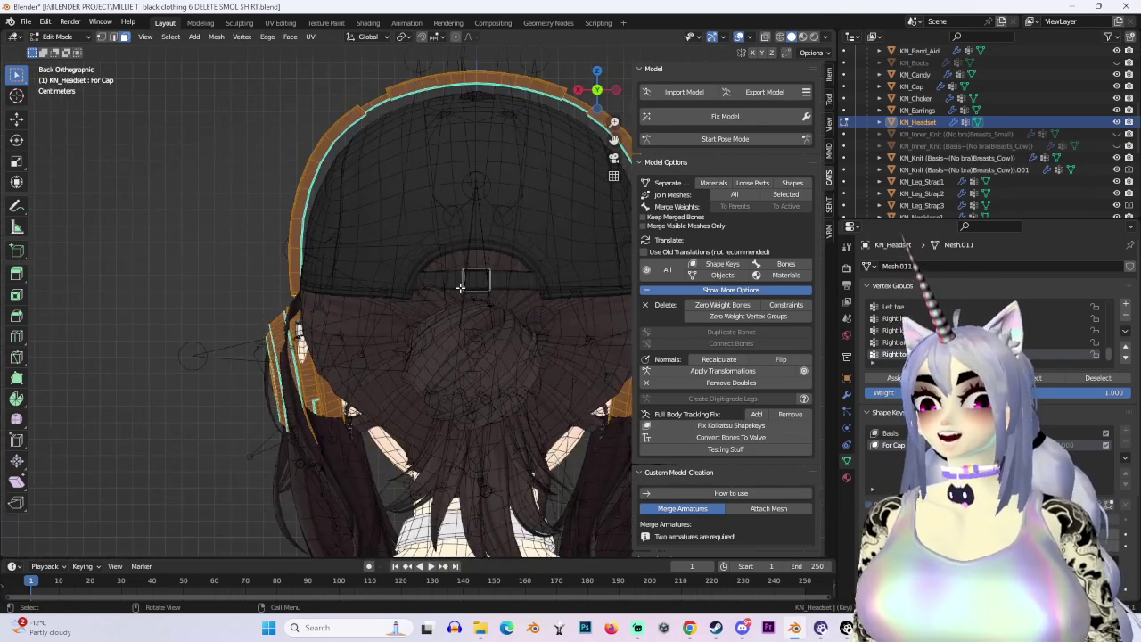
middle_drag(471, 273, 509, 262)
key(g)
key(y)
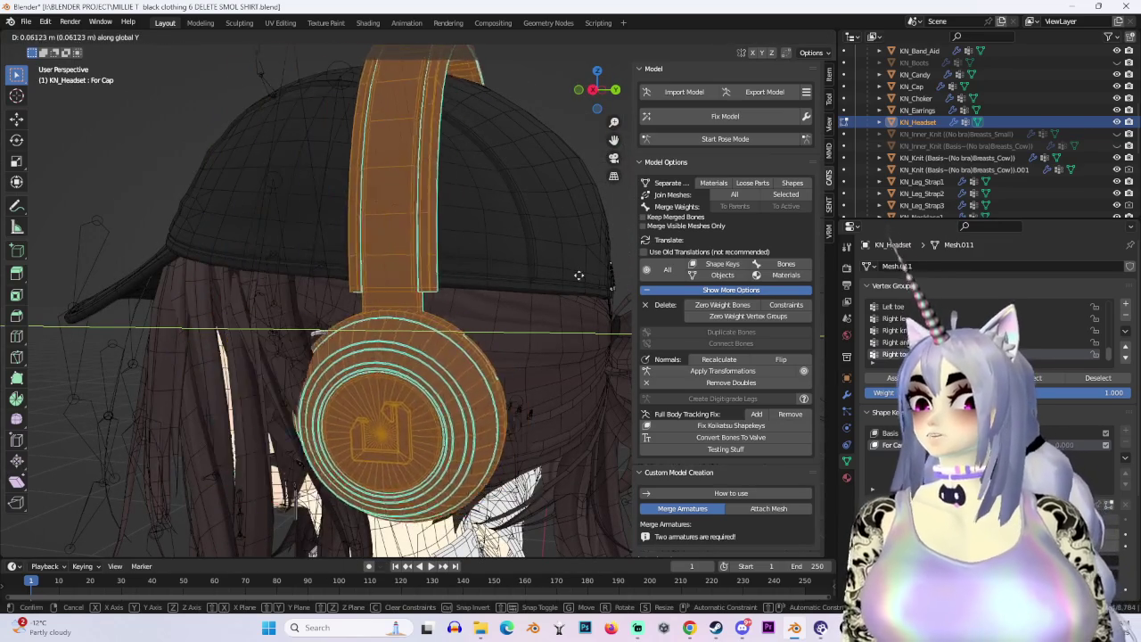
click(535, 264)
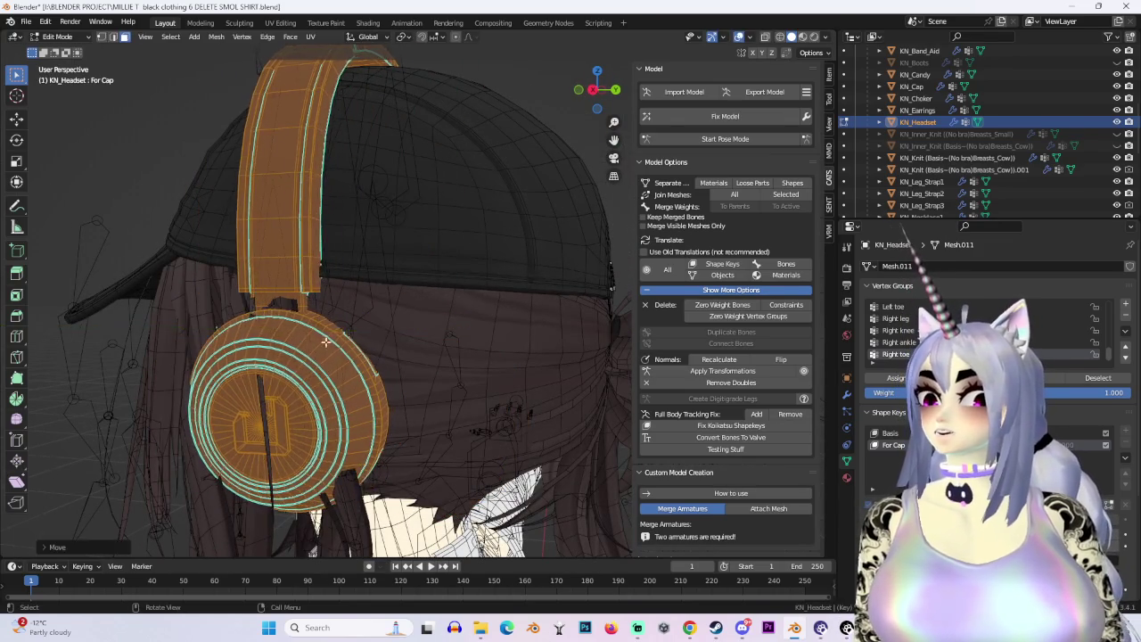
Check the headset from the front and switch back to the Basis shape key.
mouse_move(535, 264)
middle_down()
mouse_move(418, 333)
mouse_move(577, 330)
middle_up()
scroll(419, 334, down, 3)
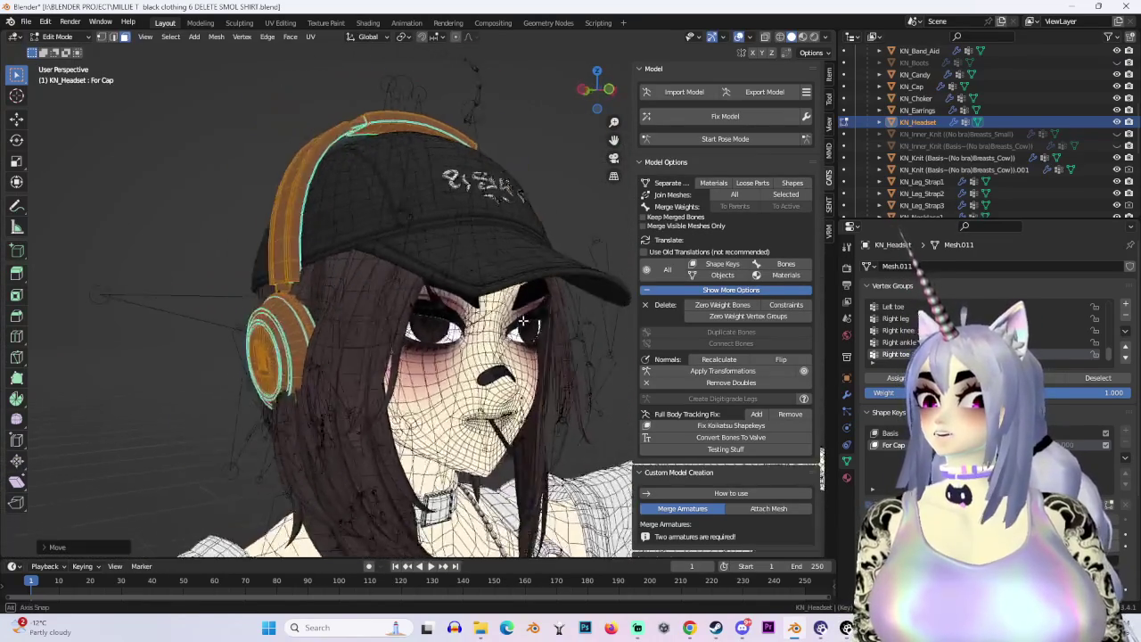
click(615, 89)
shift+middle_drag(508, 301, 515, 337)
scroll(573, 260, up, 2)
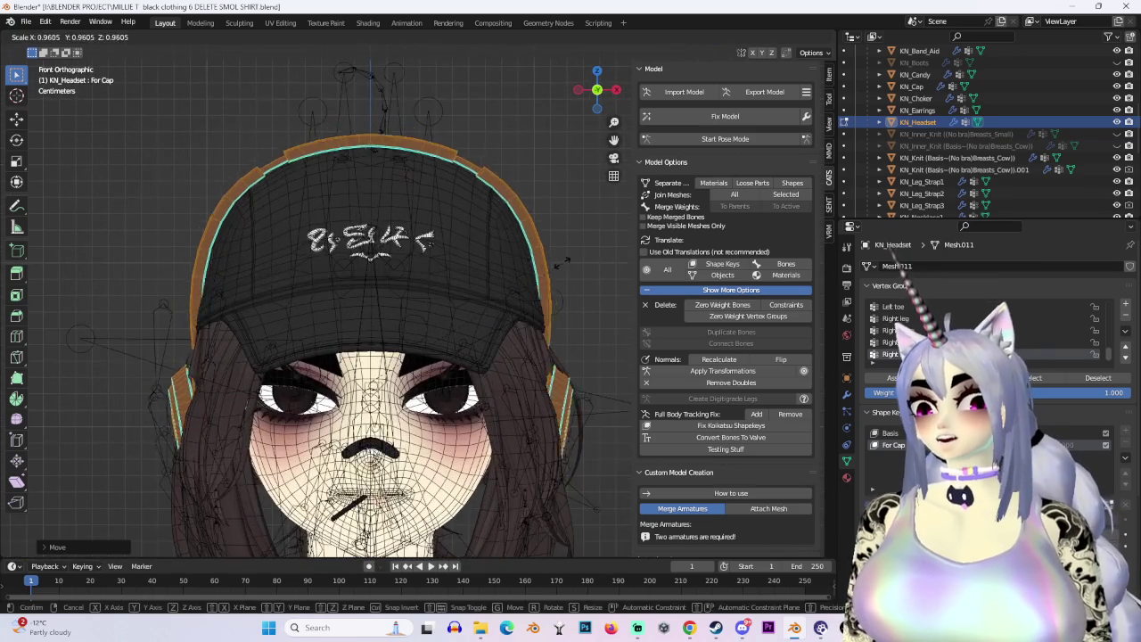
click(891, 434)
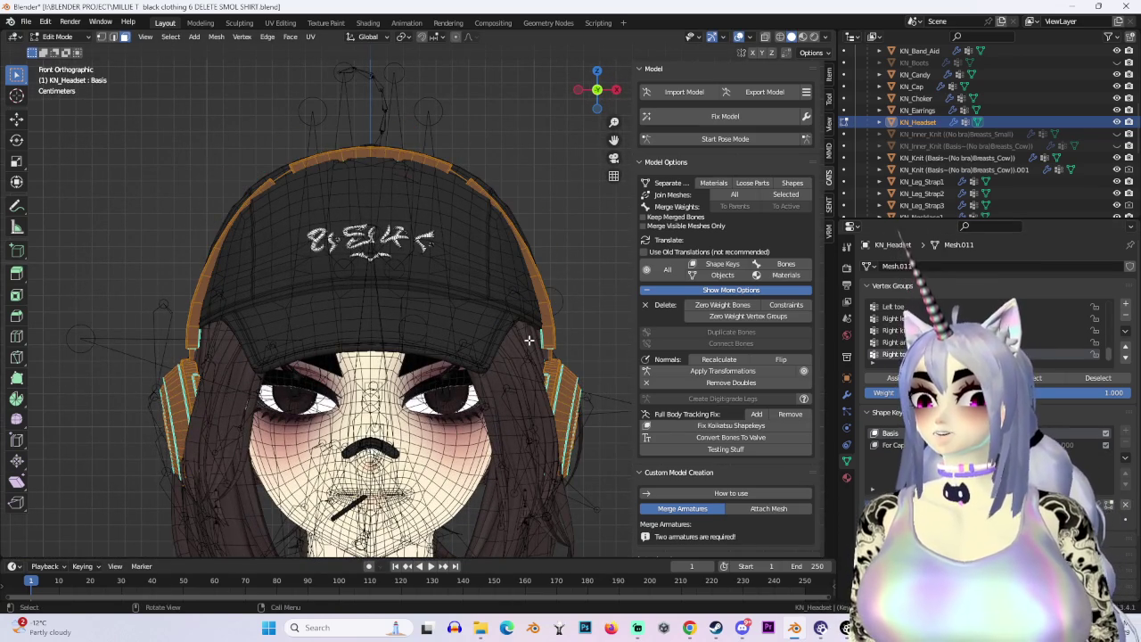
scroll(533, 336, down, 3)
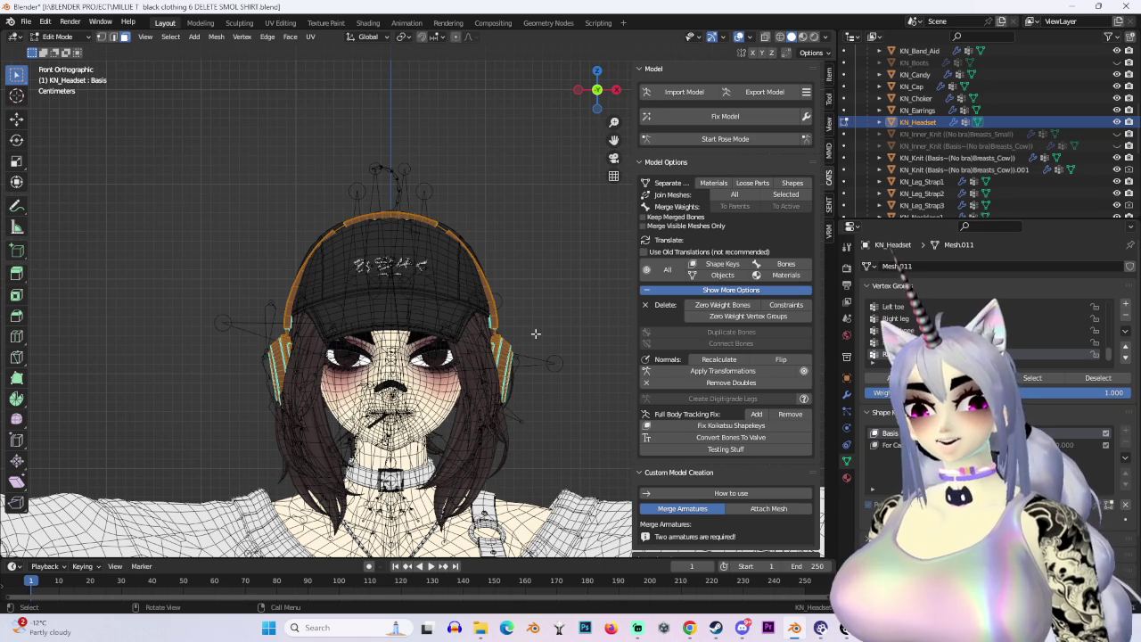
scroll(535, 334, up, 3)
mouse_move(535, 333)
middle_down()
mouse_move(554, 335)
mouse_move(493, 317)
middle_up()
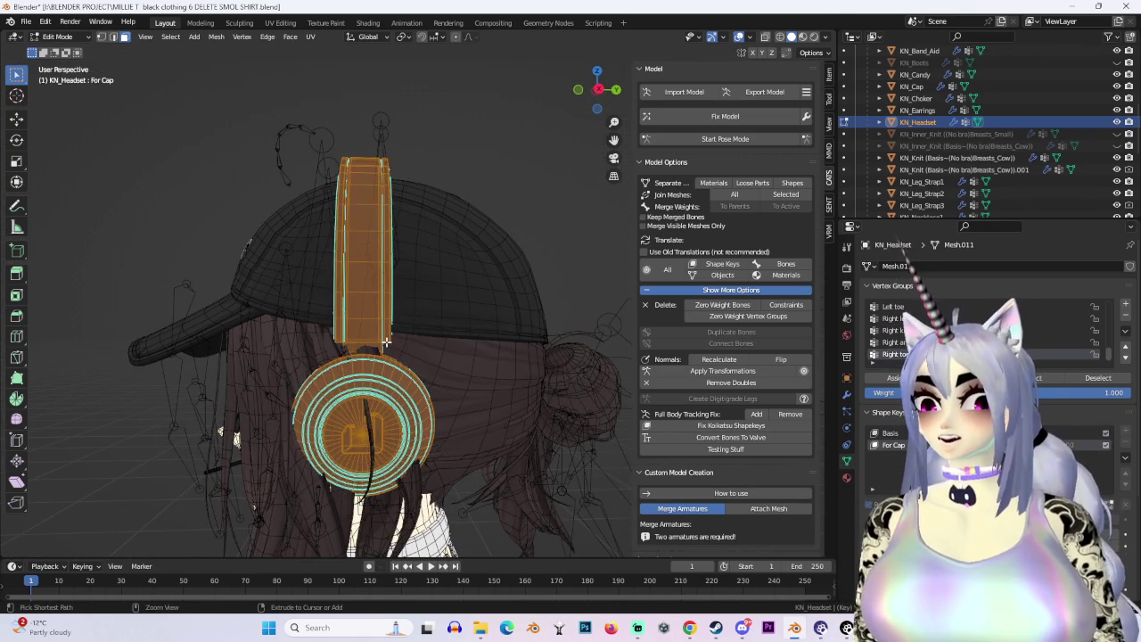
mouse_move(386, 348)
middle_down()
mouse_move(446, 352)
mouse_move(420, 374)
mouse_move(473, 354)
mouse_move(655, 340)
middle_up()
scroll(474, 354, down, 2)
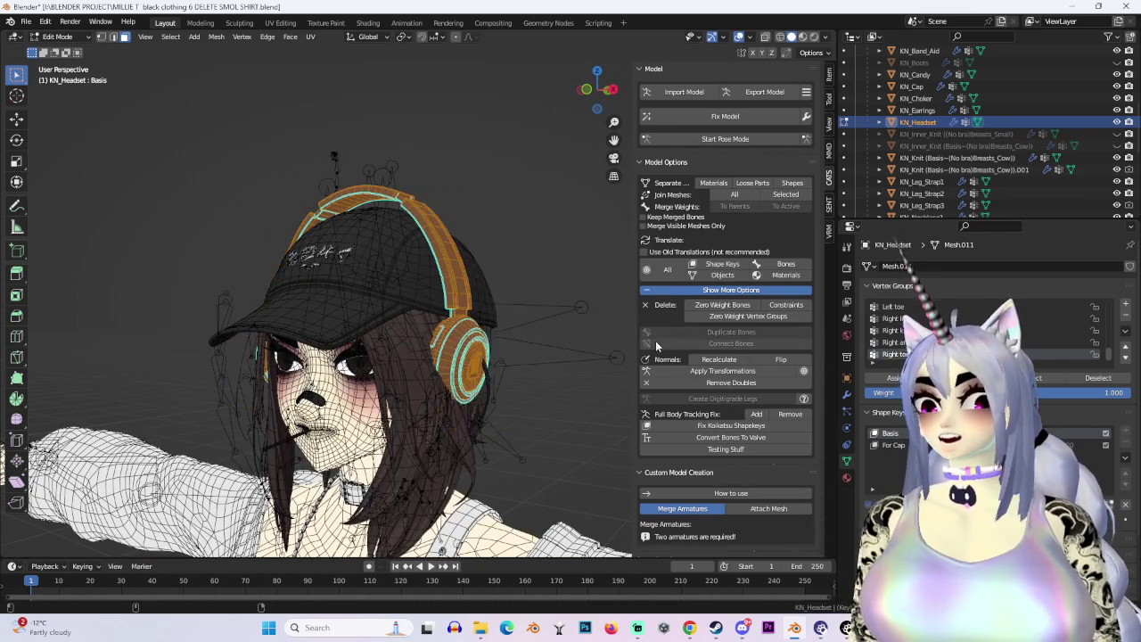
In Right Ortho view, move the Basis headset along the Y axis.
key(KP_1)
key(KP_3)
key(g)
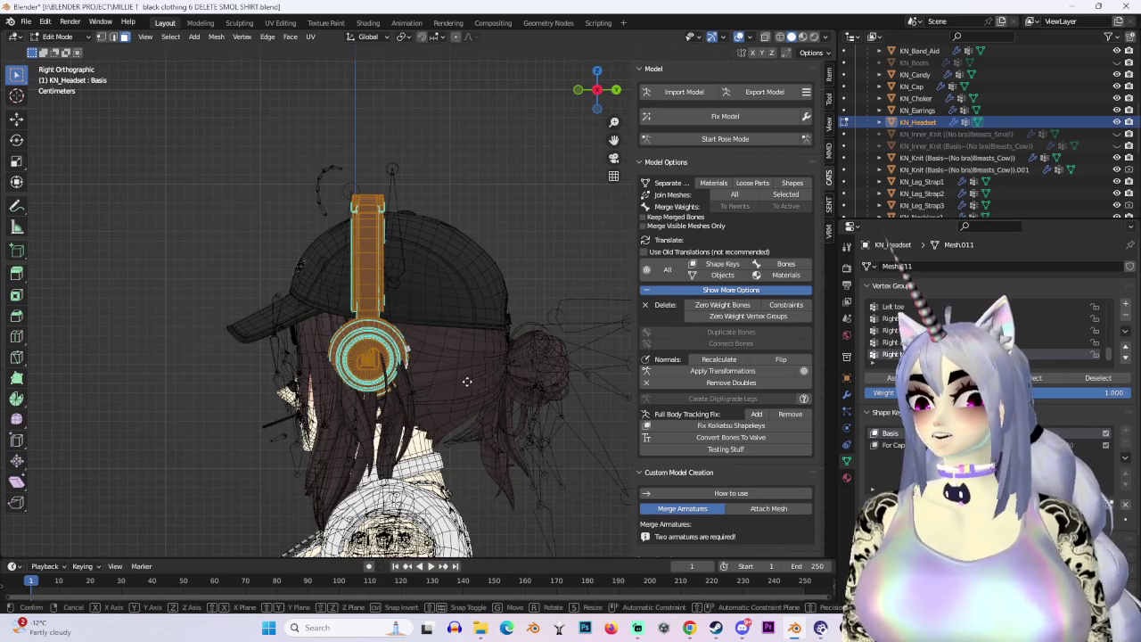
key(y)
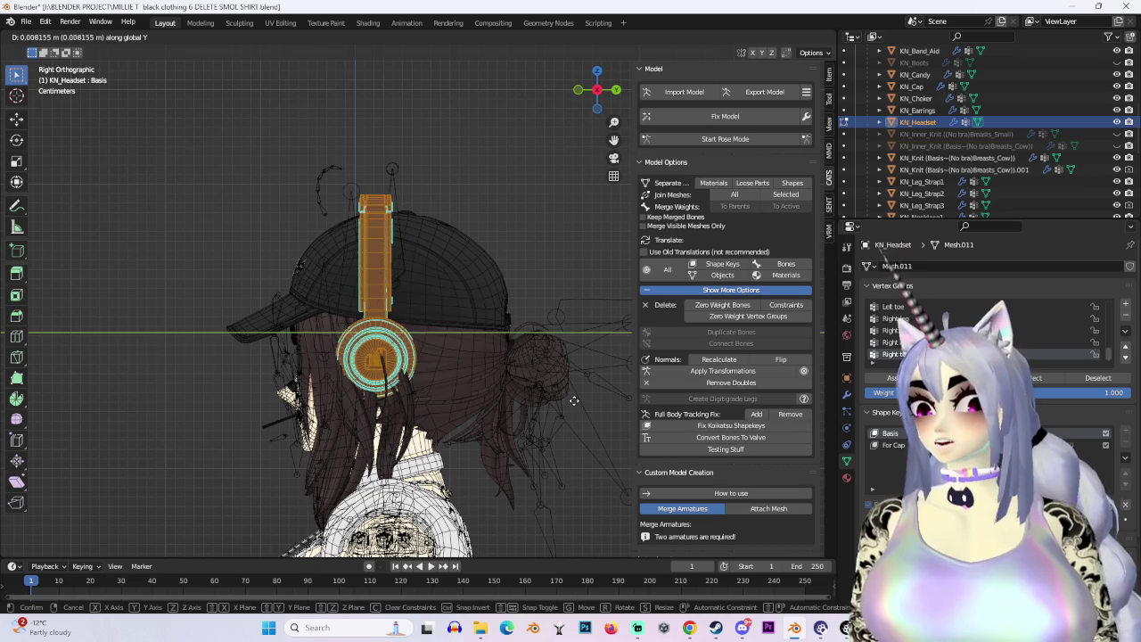
click(574, 400)
middle_drag(570, 393, 436, 344)
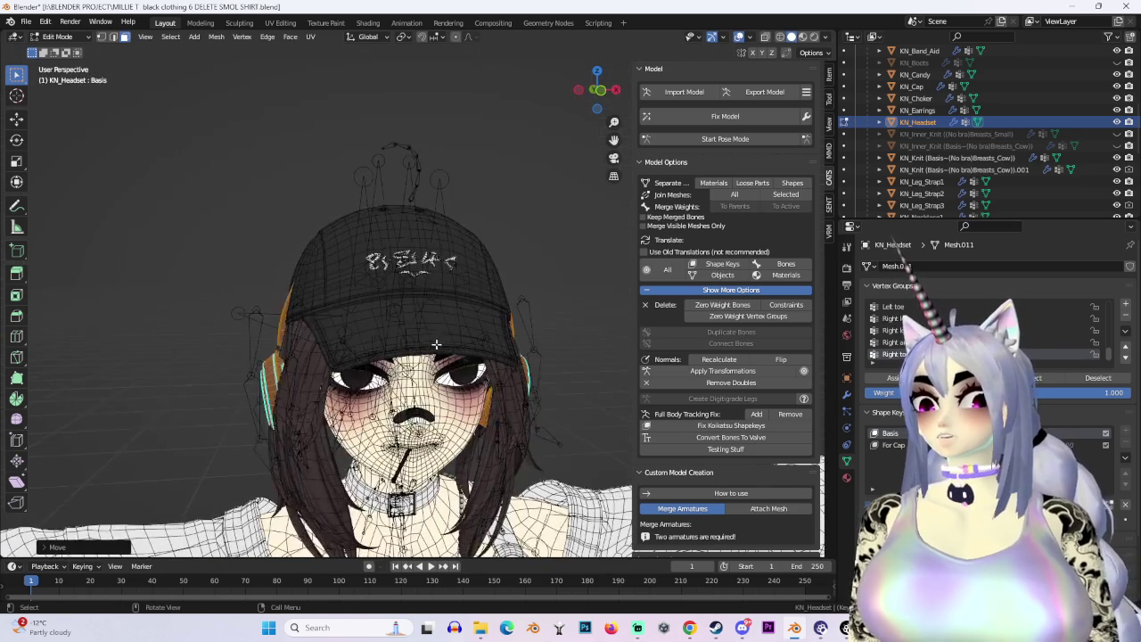
Select the entire headset mesh and view it see-through from Left Ortho.
key(ctrl+l)
middle_drag(507, 355, 613, 346)
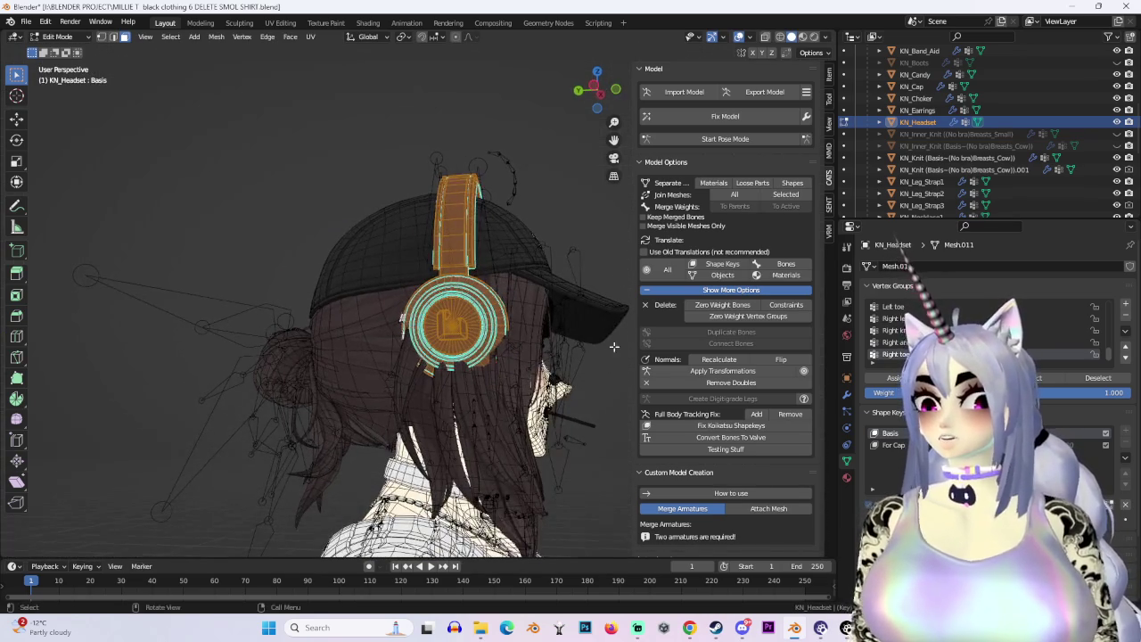
key(shift+z)
drag(596, 90, 687, 75)
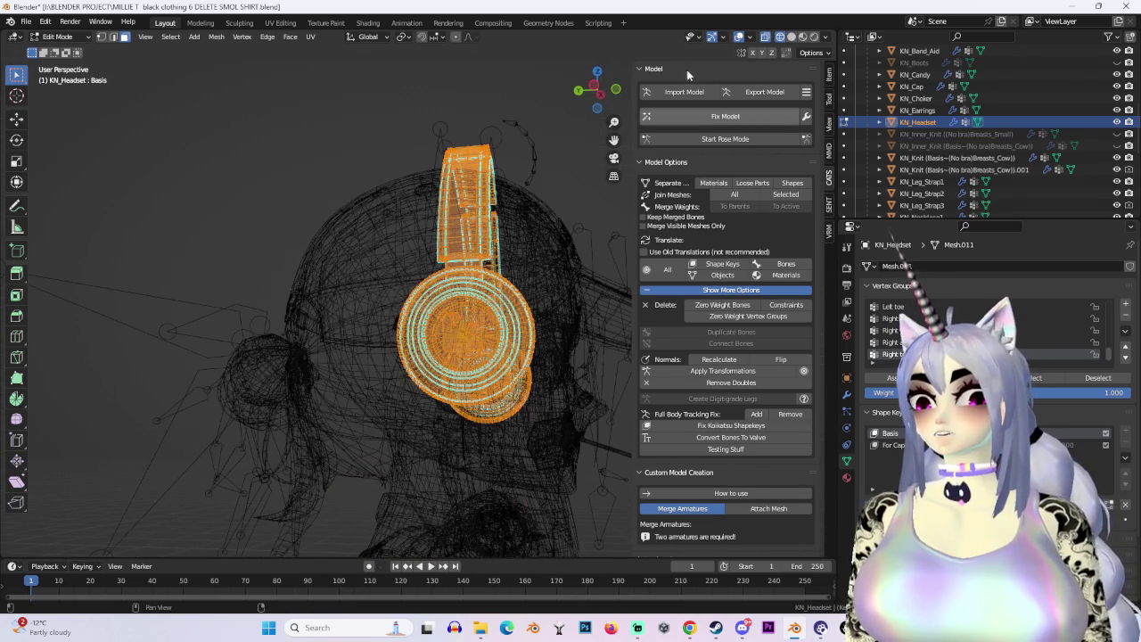
click(598, 85)
scroll(563, 312, up, 2)
Lower the headset slightly on Z, then shift it along Y to fit the head.
key(g)
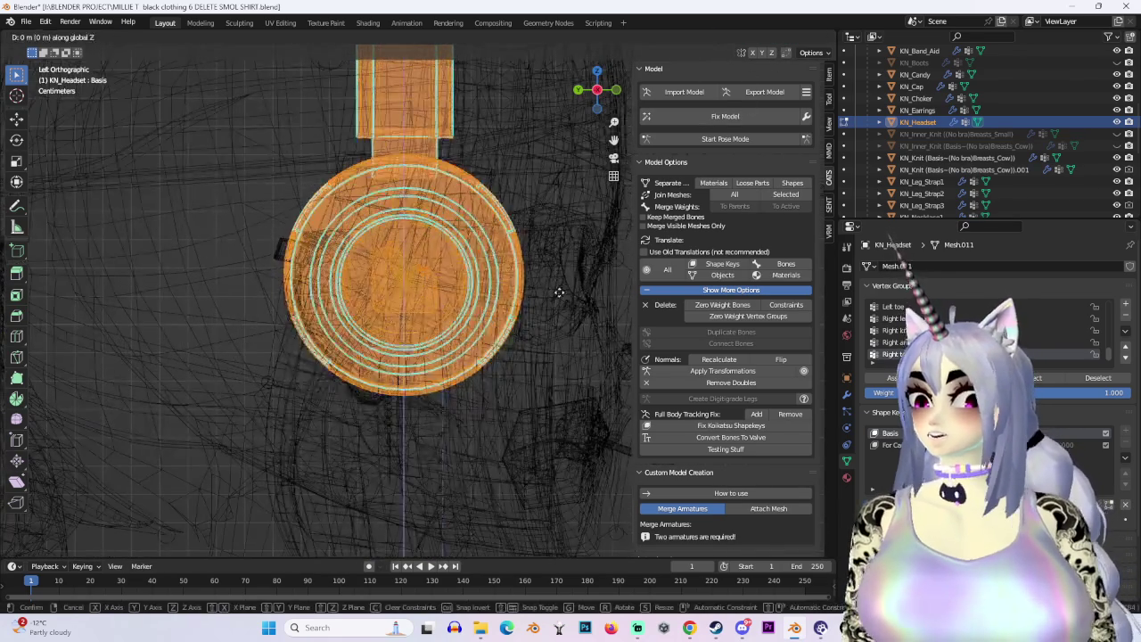
key(z)
click(542, 306)
key(g)
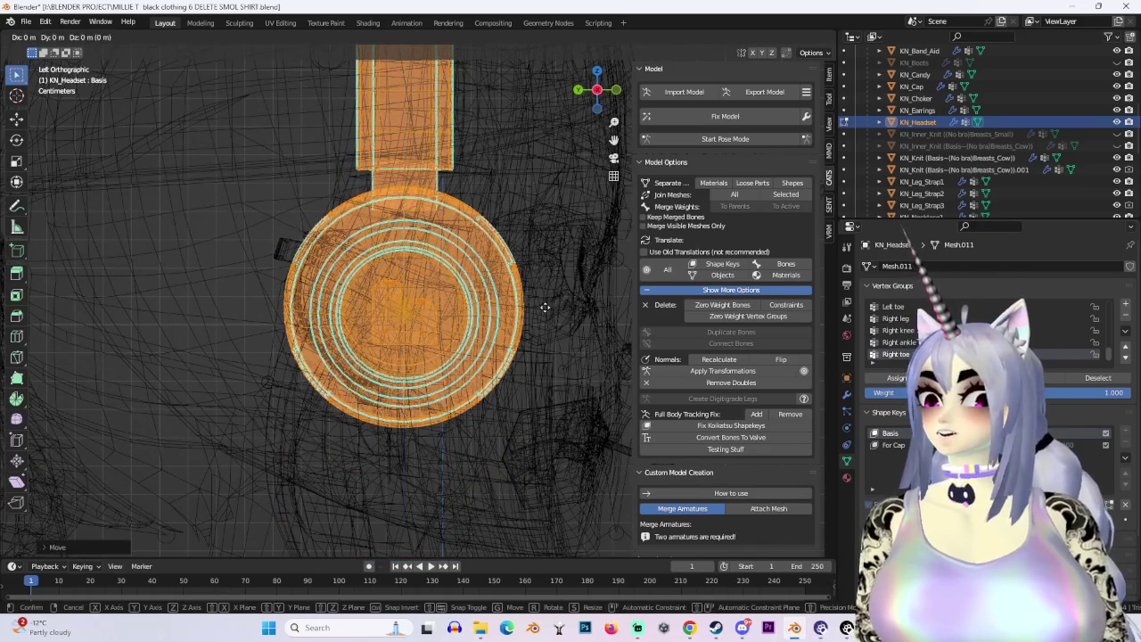
key(y)
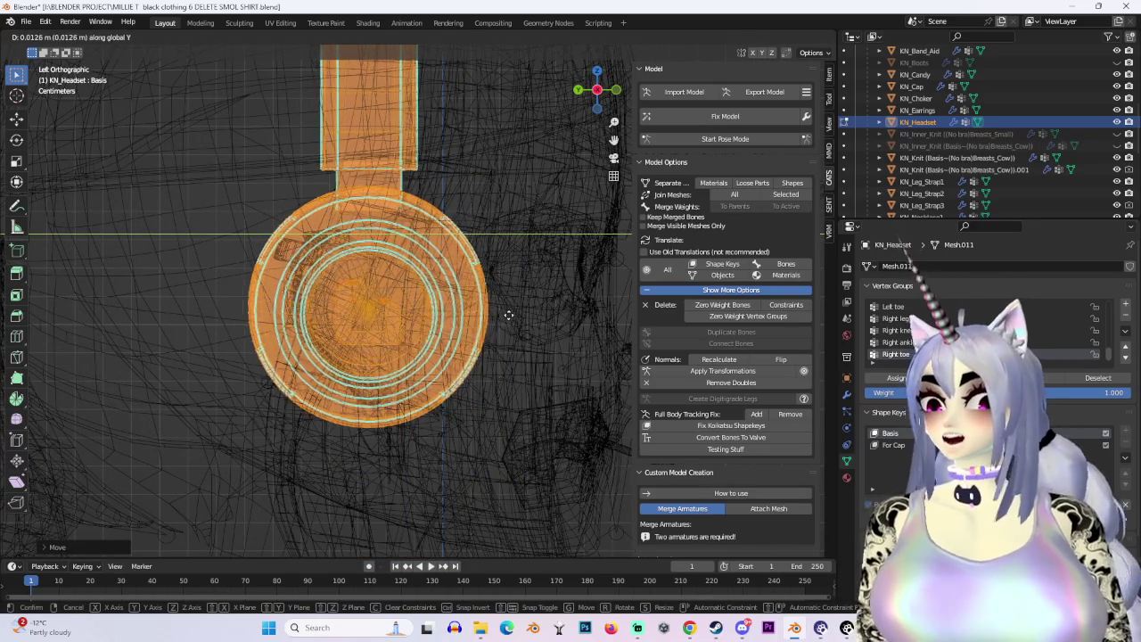
click(506, 314)
Return to solid shading and switch back to Object Mode.
click(791, 36)
scroll(535, 294, down, 3)
mouse_move(535, 294)
middle_down()
mouse_move(553, 285)
mouse_move(563, 337)
mouse_move(547, 331)
mouse_move(553, 298)
middle_up()
scroll(553, 285, down, 2)
click(57, 37)
click(62, 54)
scroll(501, 305, up, 3)
Hide the hair to reveal the headphones and select KN_Headset.
click(562, 377)
middle_drag(562, 376, 535, 339)
click(535, 338)
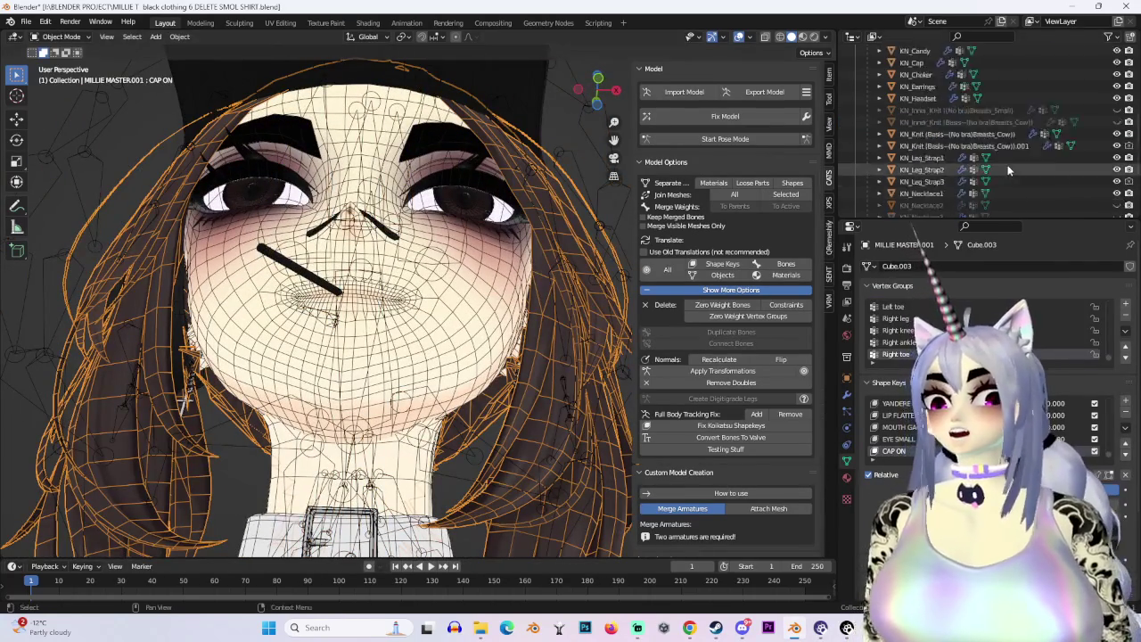
scroll(1066, 152, up, 3)
scroll(1066, 165, down, 5)
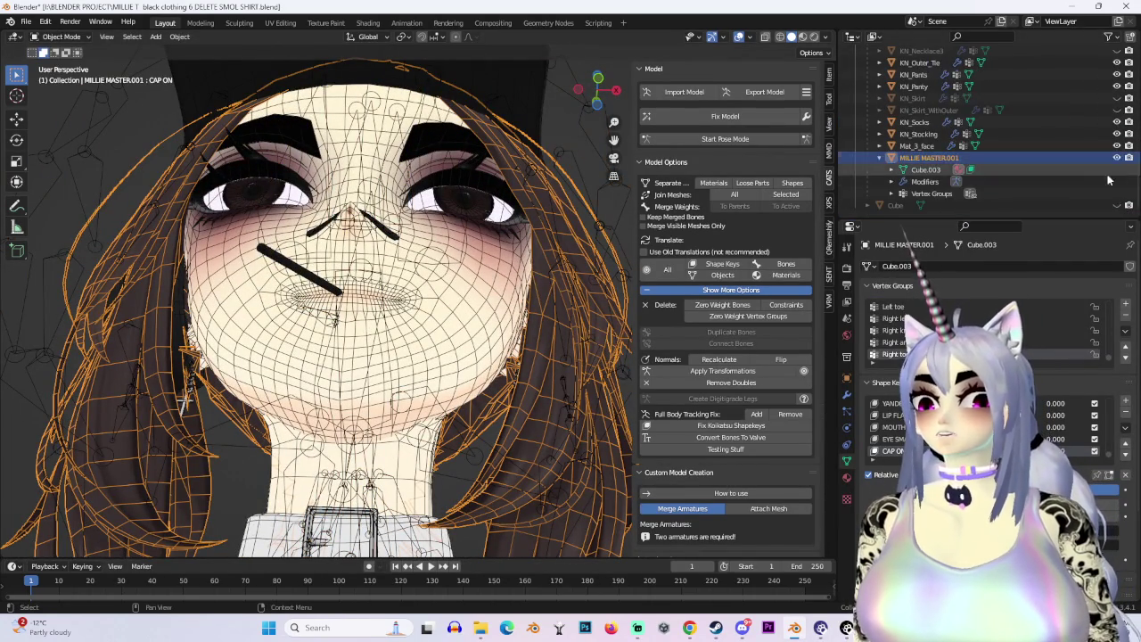
key(h)
click(551, 343)
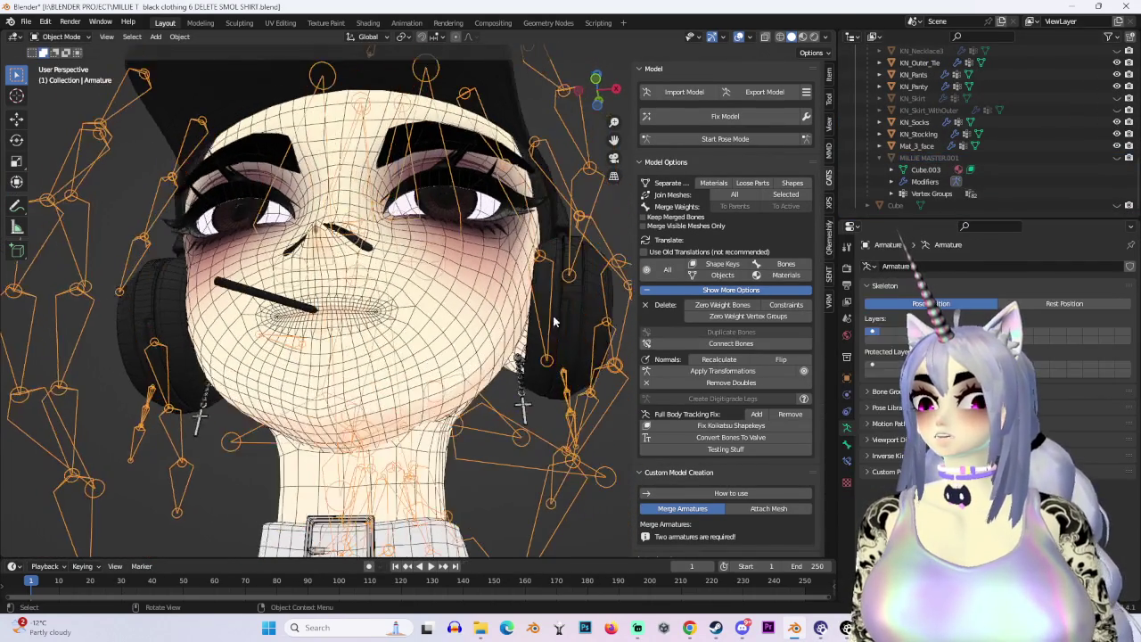
scroll(551, 343, up, 5)
mouse_move(551, 343)
middle_down()
mouse_move(466, 350)
mouse_move(315, 296)
mouse_move(411, 212)
mouse_move(463, 267)
middle_up()
scroll(465, 350, down, 3)
click(465, 349)
Set the For Cap shape key value to 0.559 so the headset fits over the cap.
drag(1061, 415, 1105, 415)
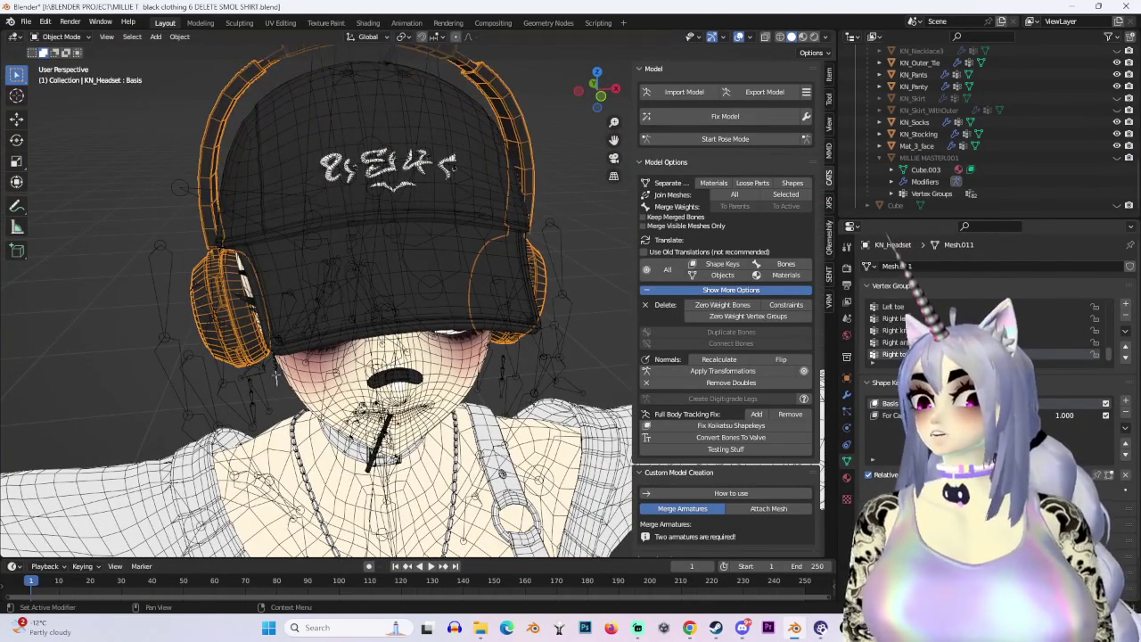
mouse_move(440, 196)
middle_down()
mouse_move(426, 189)
mouse_move(444, 185)
mouse_move(447, 223)
middle_up()
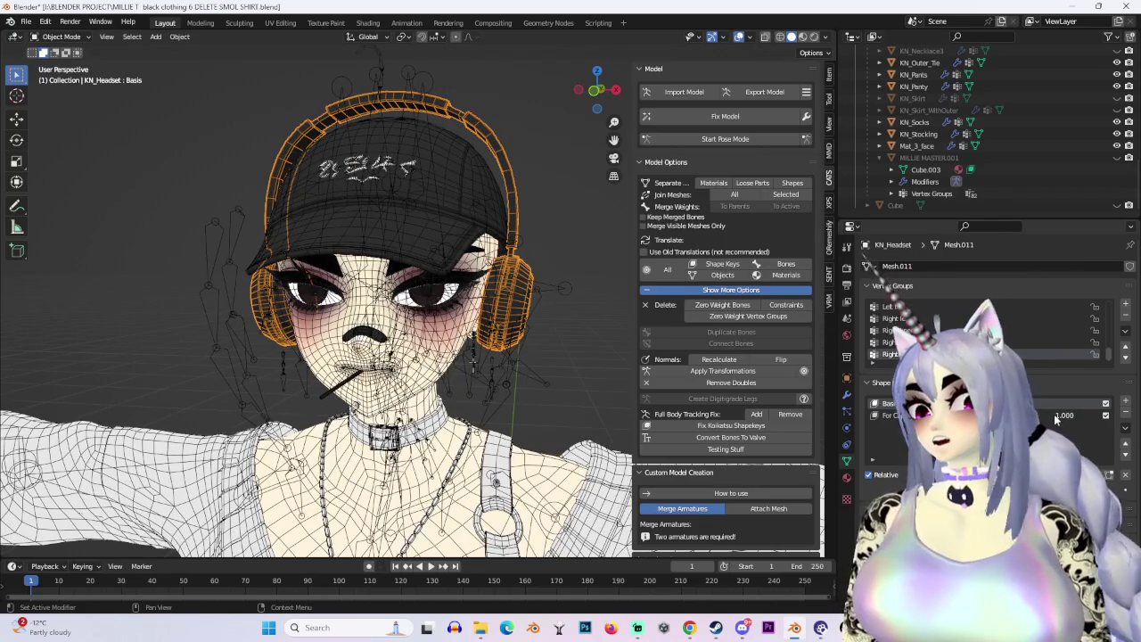
drag(1054, 413, 1008, 414)
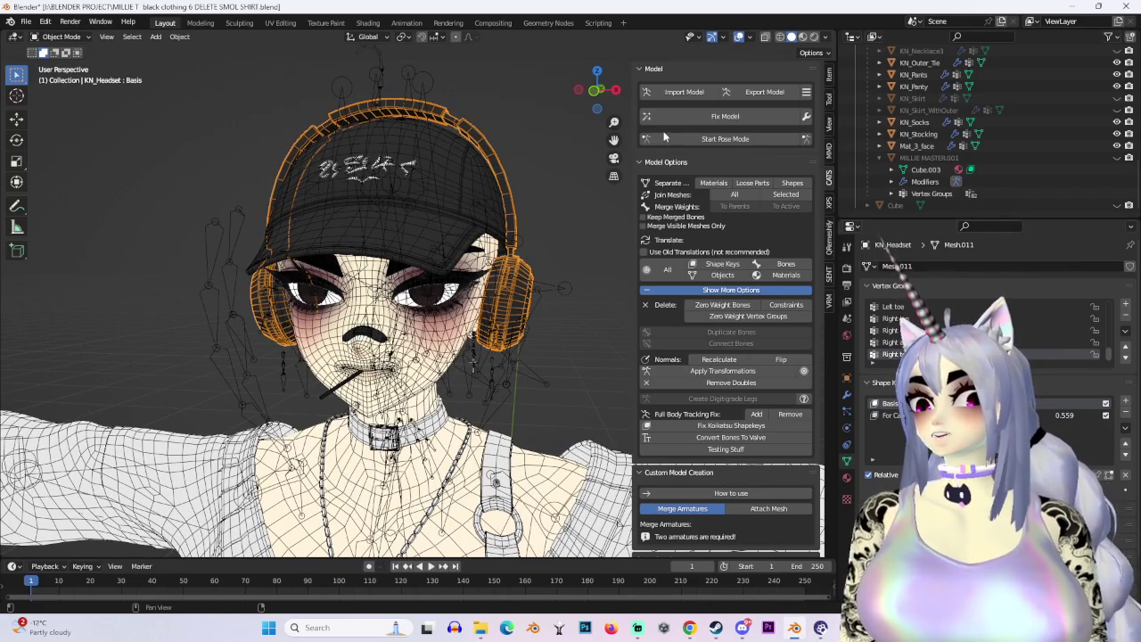
mouse_move(593, 96)
mouse_down()
mouse_move(500, 116)
mouse_move(581, 385)
mouse_up()
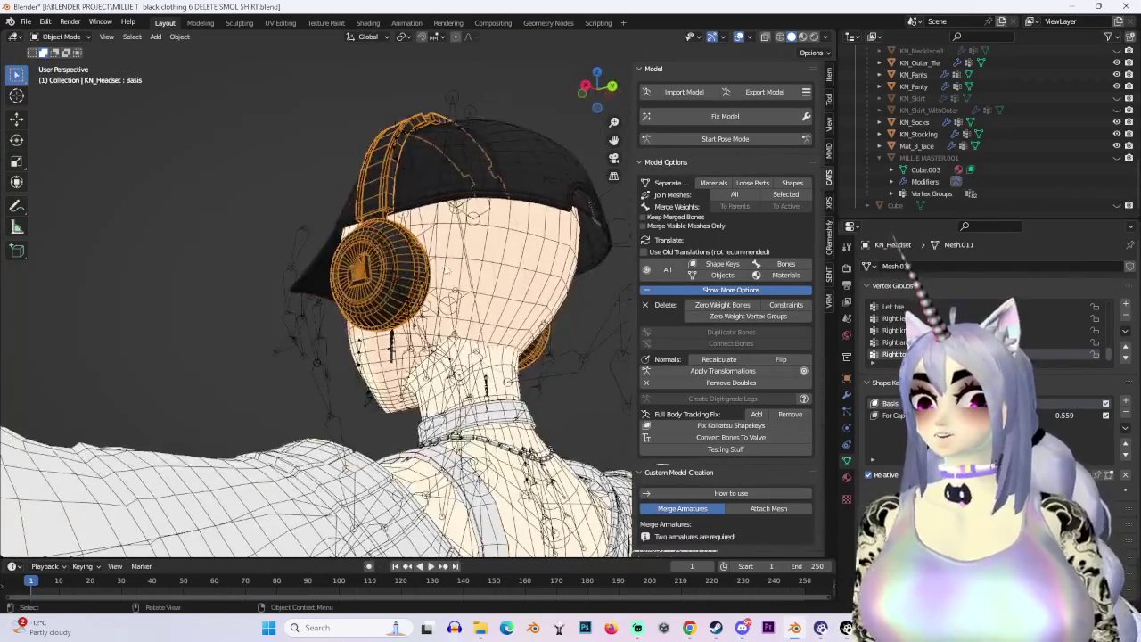
Deselect the headset and toggle the glasses' visibility off and back on.
click(582, 378)
scroll(1025, 124, up, 5)
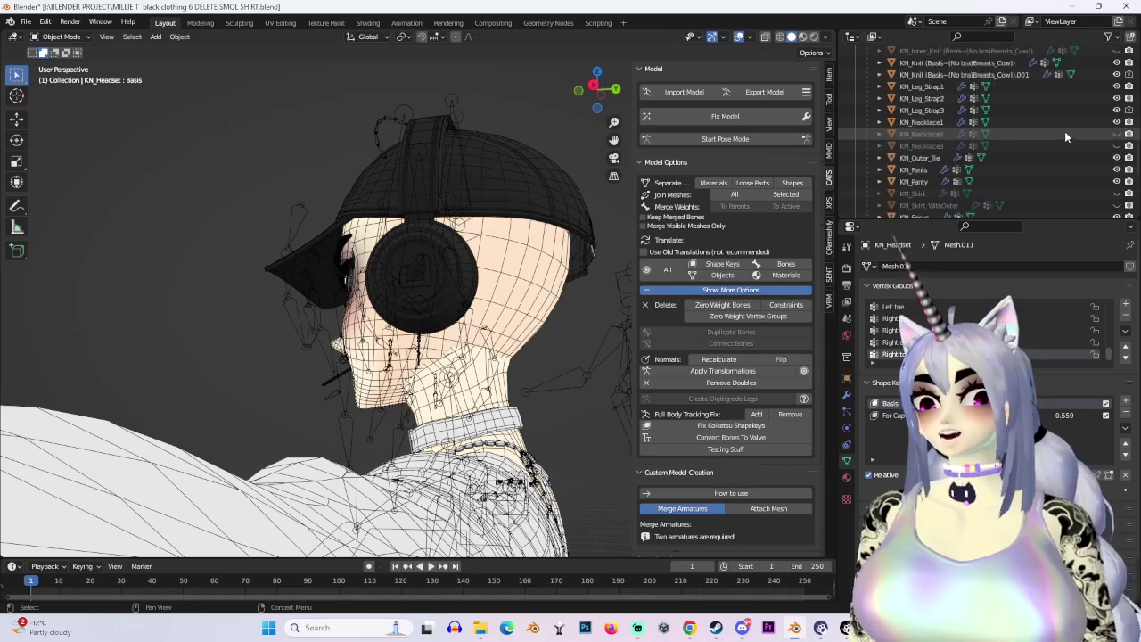
scroll(1070, 143, up, 2)
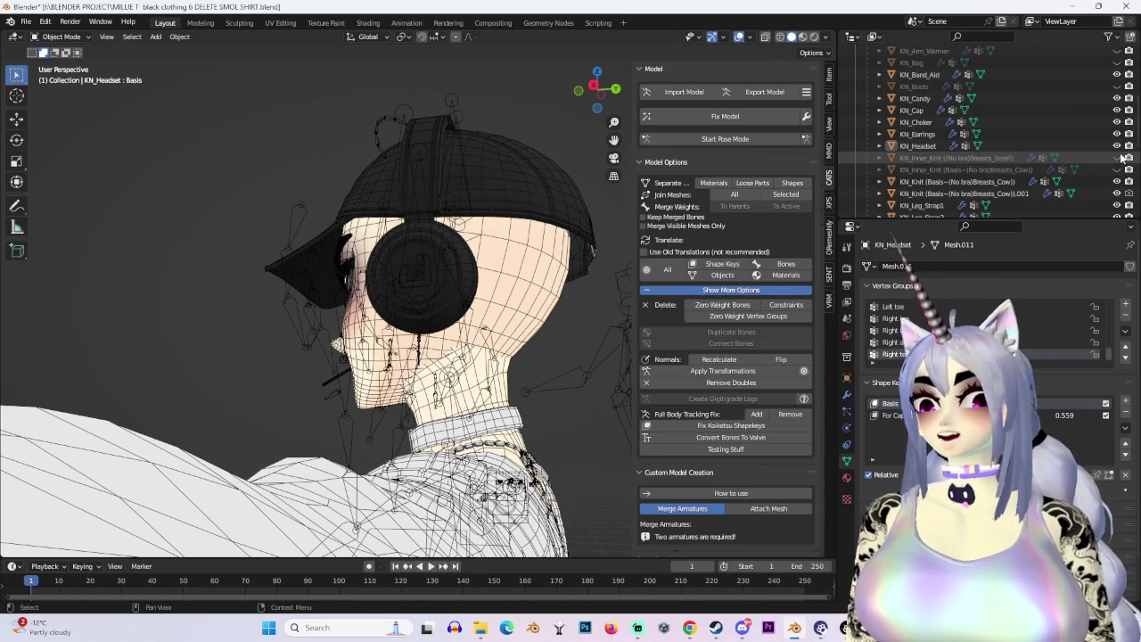
middle_drag(419, 297, 525, 298)
scroll(505, 357, down, 3)
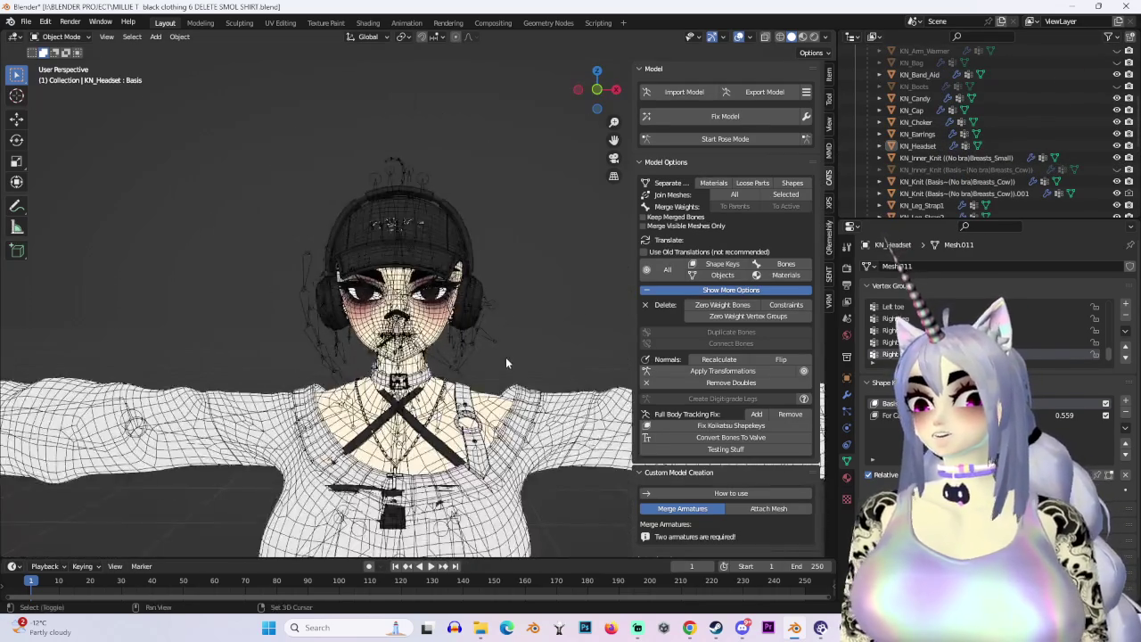
scroll(505, 356, up, 2)
scroll(1016, 98, up, 2)
scroll(1125, 78, up, 2)
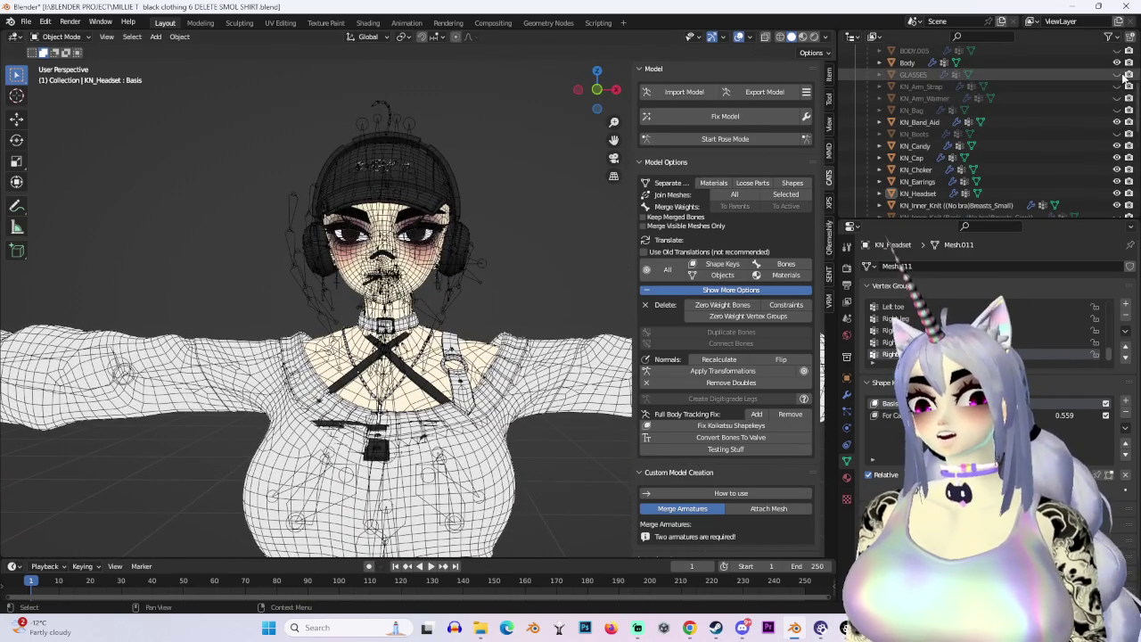
click(1118, 75)
click(1118, 76)
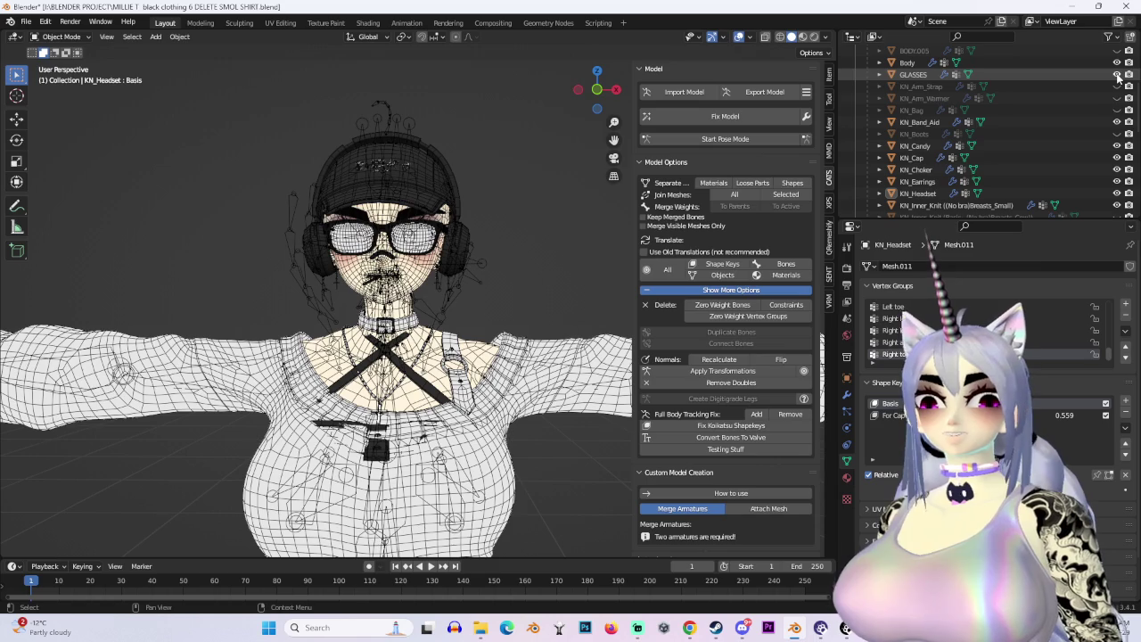
Hide GLASSES and BODY.004 in the Outliner.
middle_drag(402, 312, 500, 312)
scroll(1091, 110, up, 2)
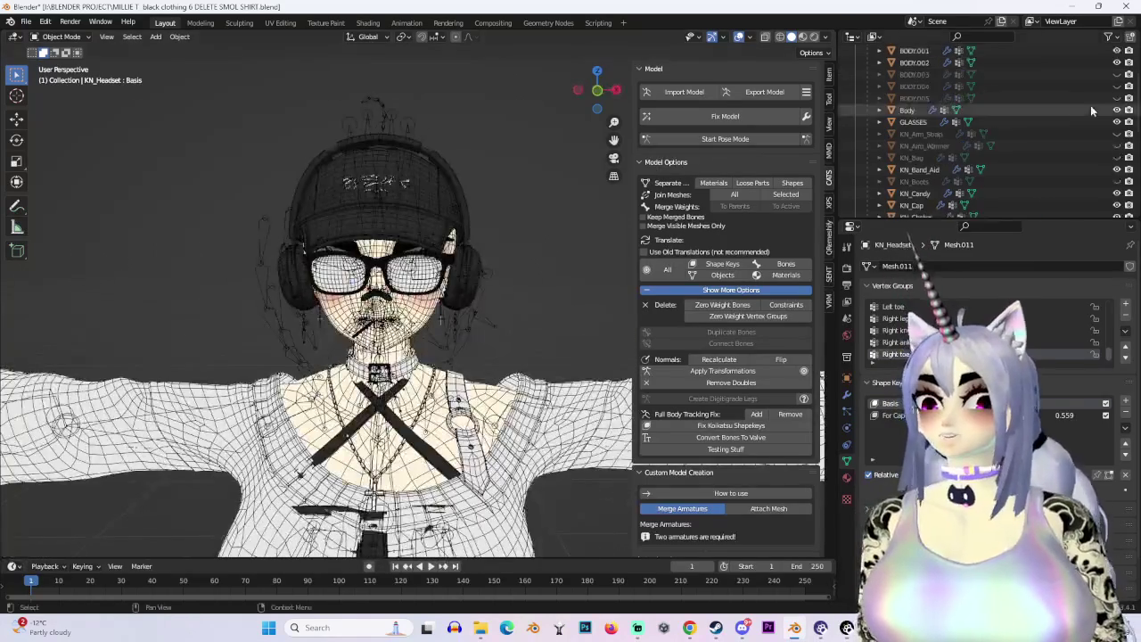
click(1117, 121)
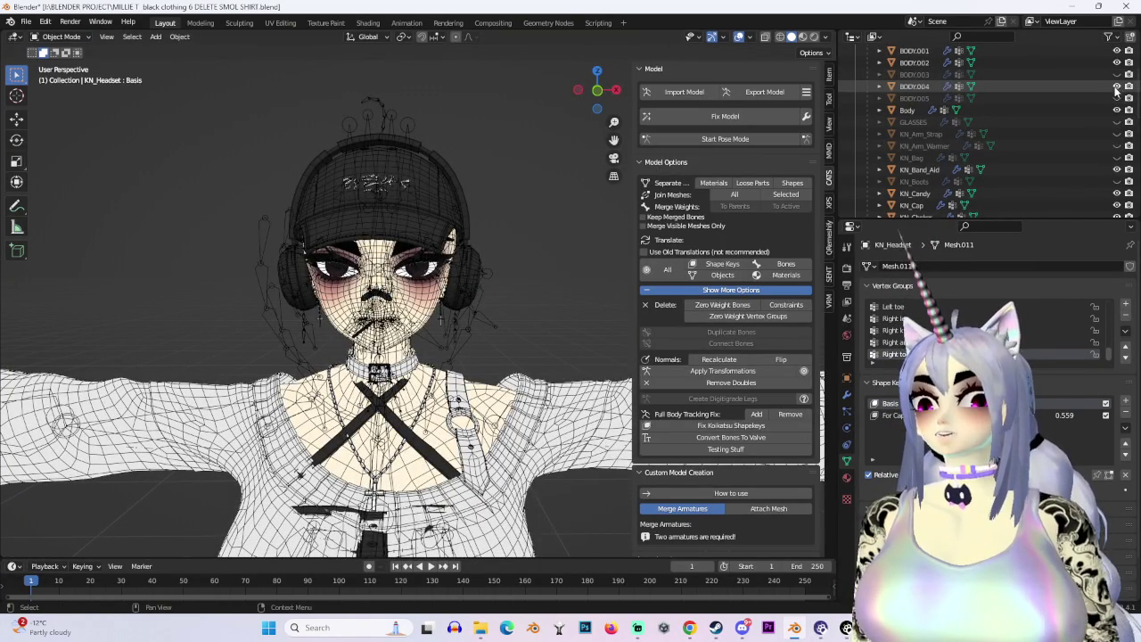
click(1117, 87)
Unhide the MILLIE MASTER.001 hair and snap to the front view.
scroll(474, 253, up, 2)
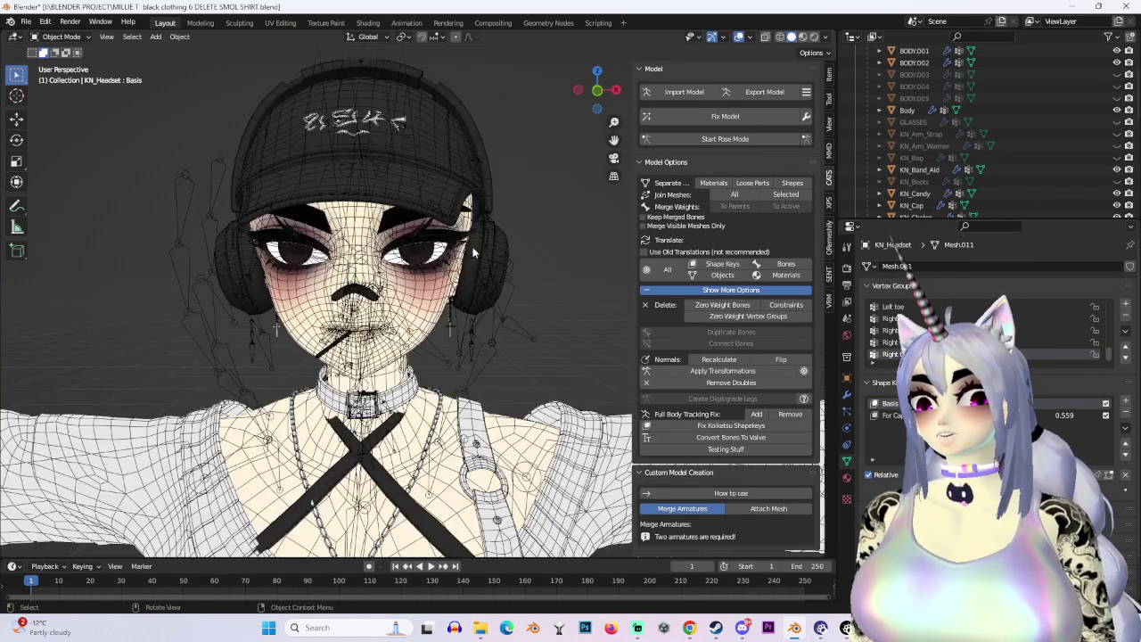
middle_drag(474, 253, 392, 241)
scroll(1041, 100, down, 3)
scroll(1052, 134, down, 2)
scroll(1067, 169, down, 3)
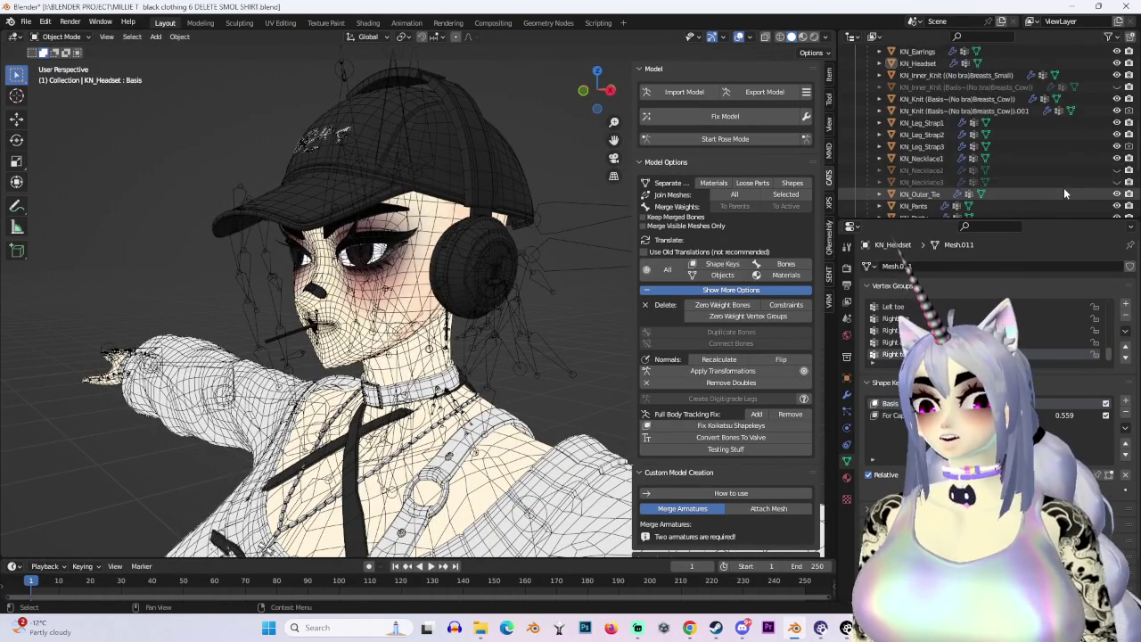
scroll(1064, 183, down, 3)
scroll(1052, 192, down, 2)
click(1117, 157)
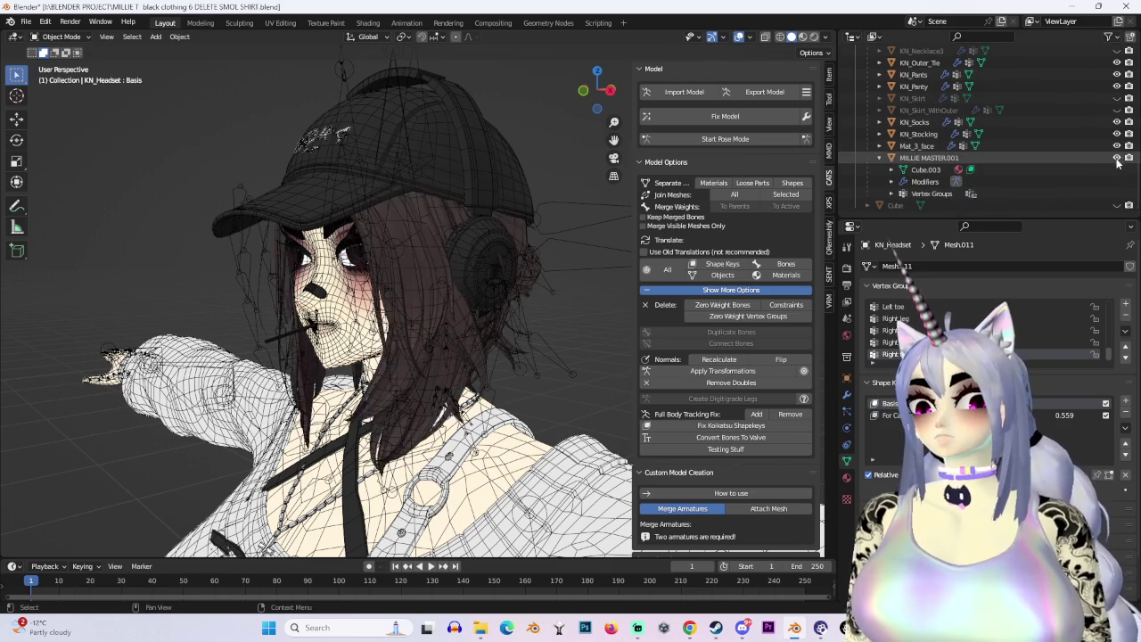
key(KP_1)
scroll(356, 312, down, 2)
Turn off viewport overlays and select KN_Pants, then the knit top.
click(739, 36)
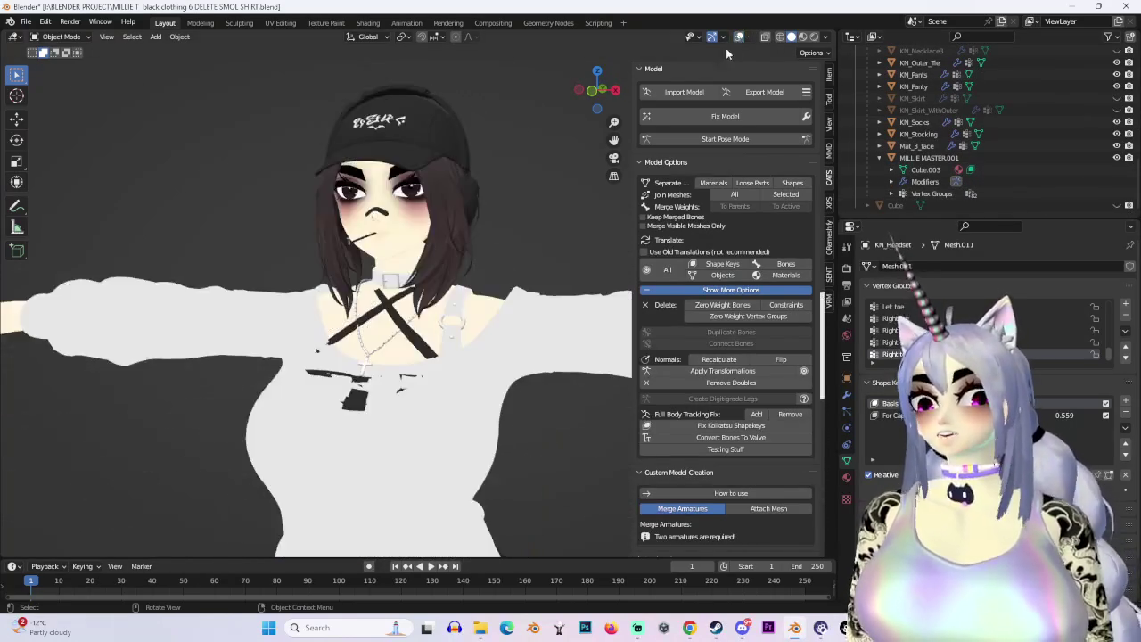
scroll(499, 250, down, 5)
scroll(495, 250, up, 2)
mouse_move(524, 308)
middle_down()
mouse_move(514, 313)
mouse_move(533, 168)
middle_up()
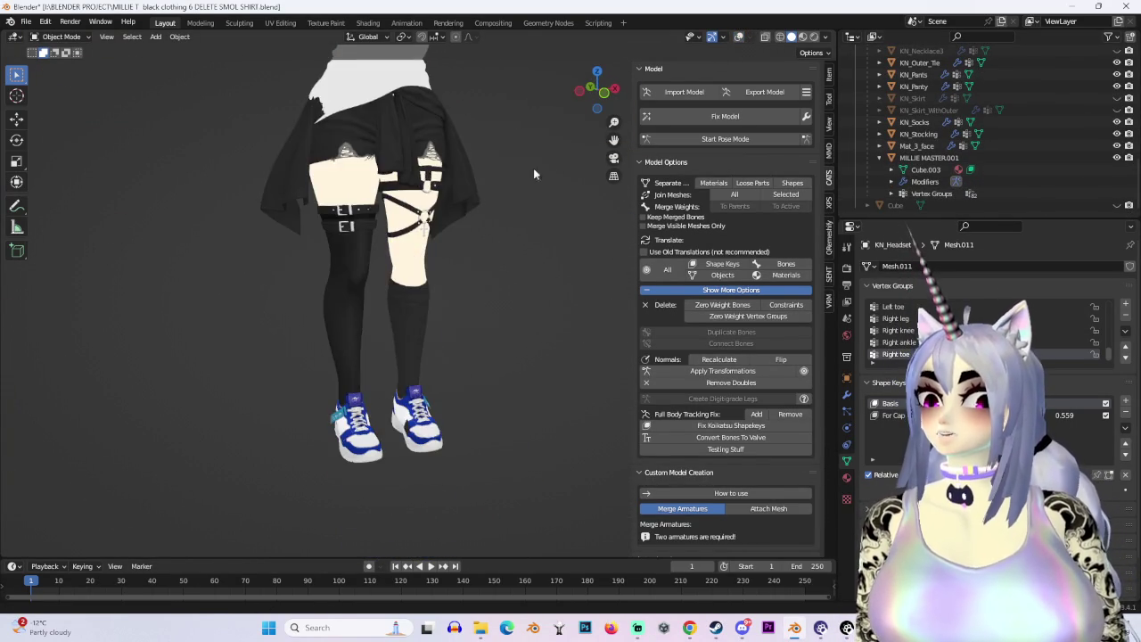
scroll(453, 304, down, 5)
scroll(437, 405, up, 5)
click(482, 267)
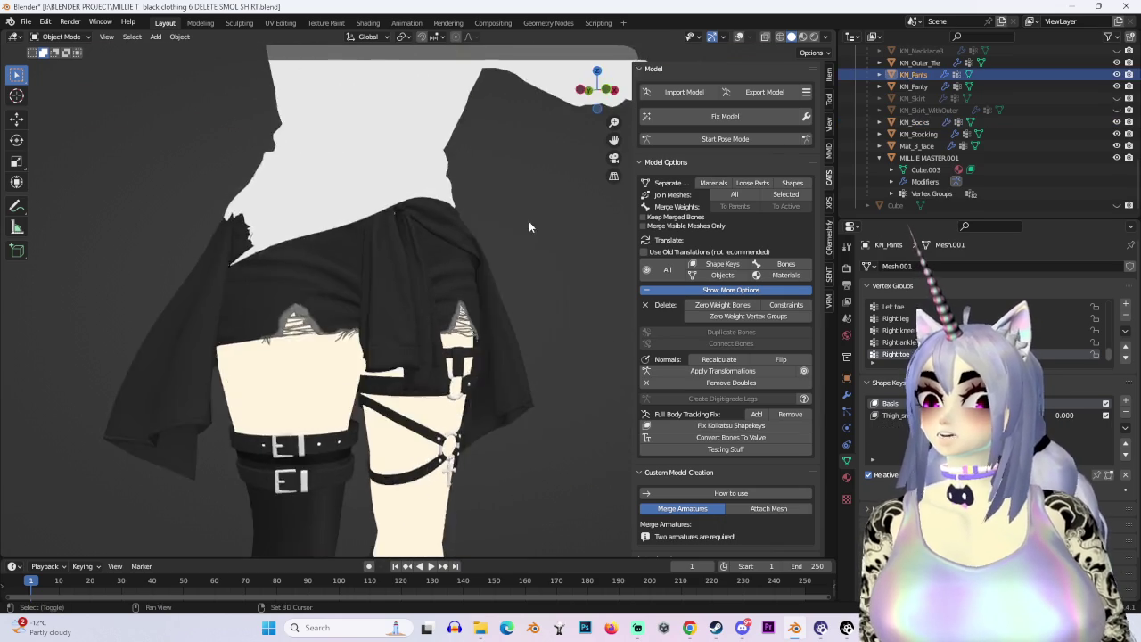
mouse_move(528, 222)
middle_down()
mouse_move(495, 285)
mouse_move(364, 273)
mouse_move(513, 277)
middle_up()
click(365, 273)
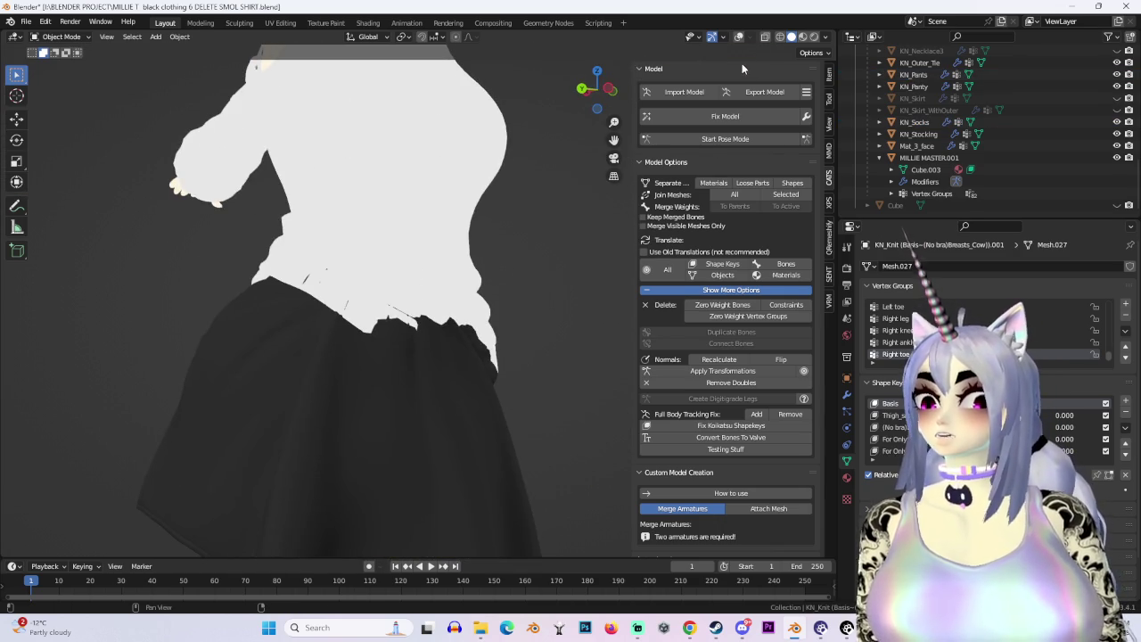
Inspect the knit top in X-ray from Front Orthographic view.
click(739, 39)
middle_drag(401, 268, 470, 234)
scroll(470, 234, up, 2)
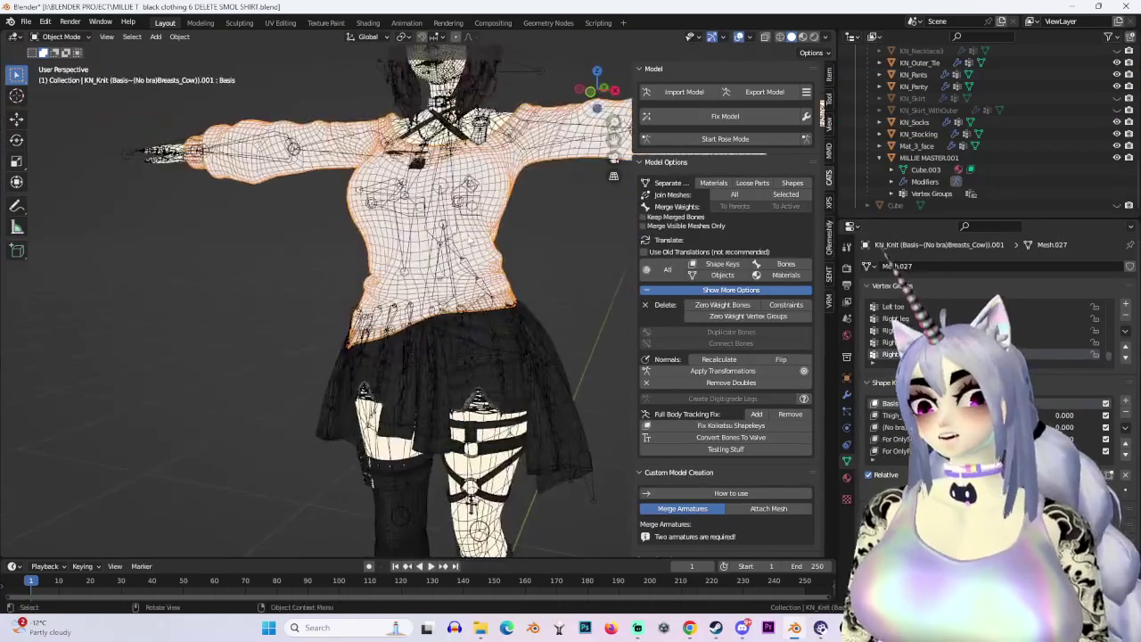
scroll(469, 233, up, 3)
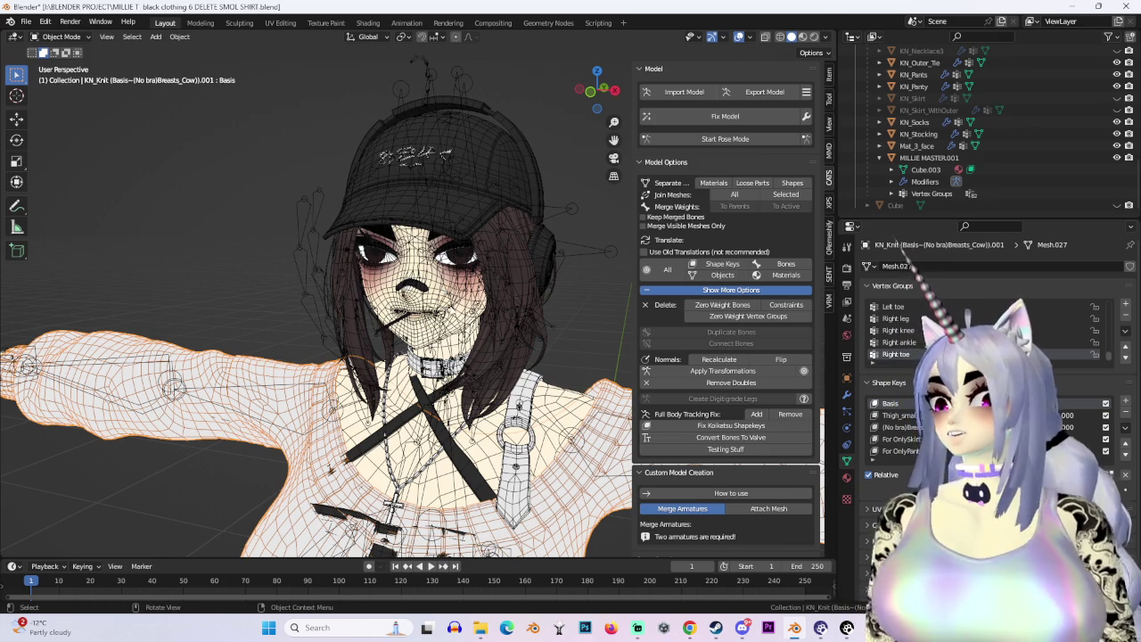
scroll(412, 306, down, 4)
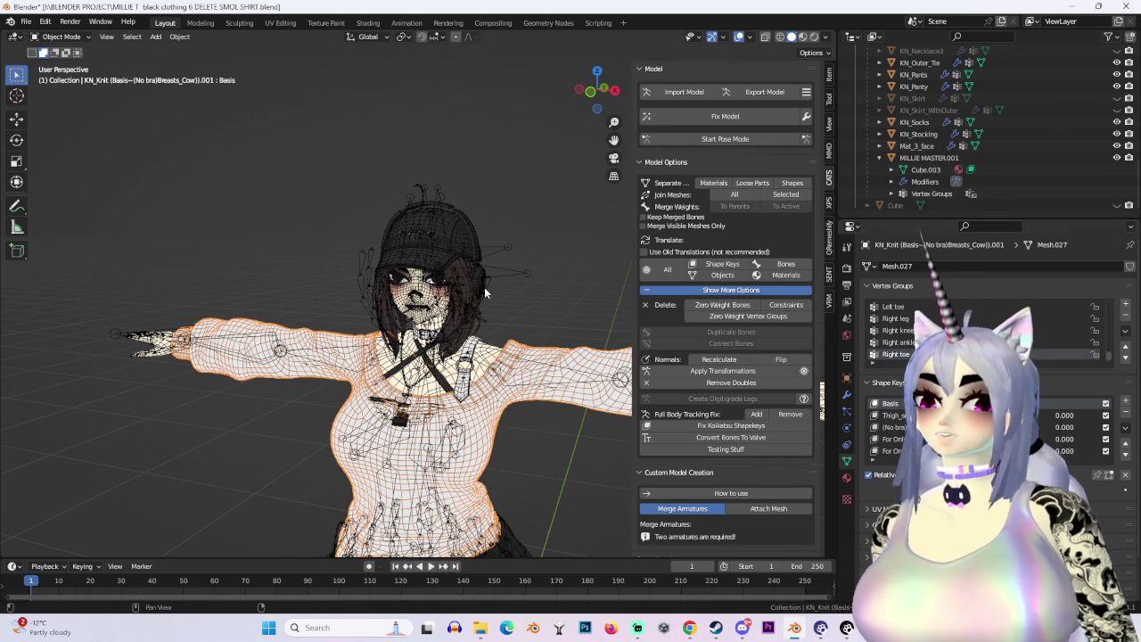
scroll(517, 312, up, 4)
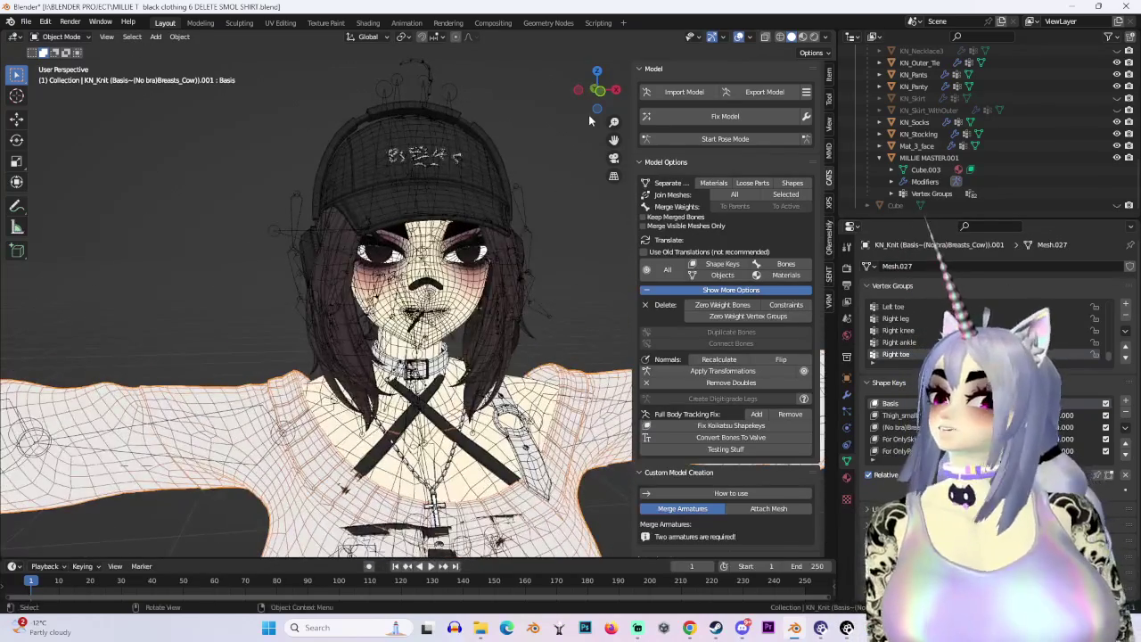
click(597, 91)
scroll(961, 160, up, 5)
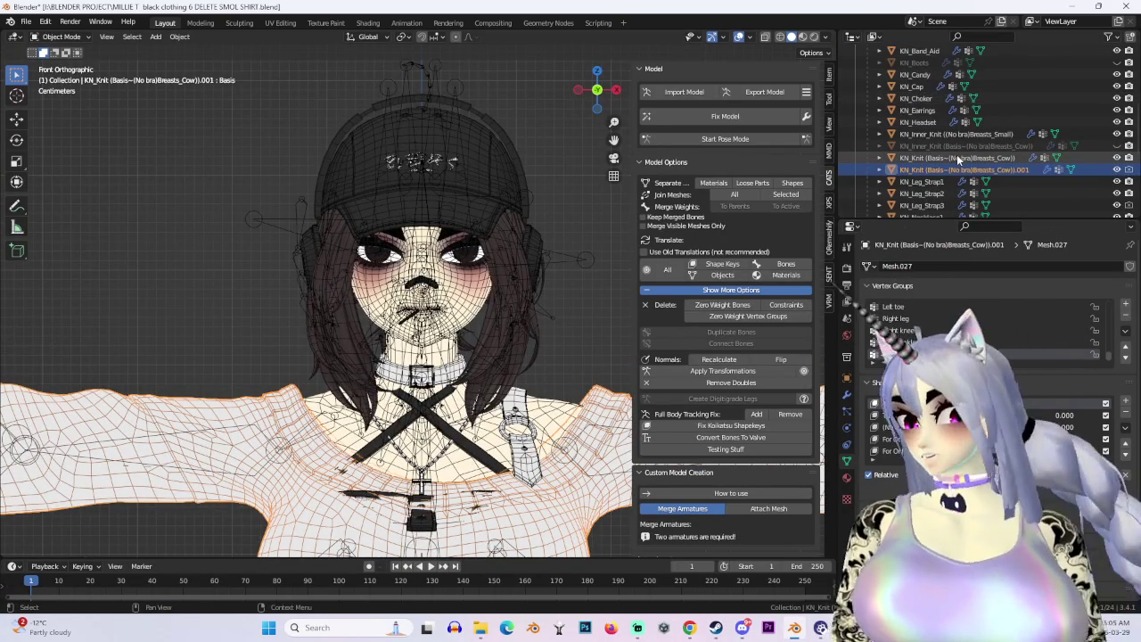
Select the Armature and hide it with its eye icon.
click(579, 250)
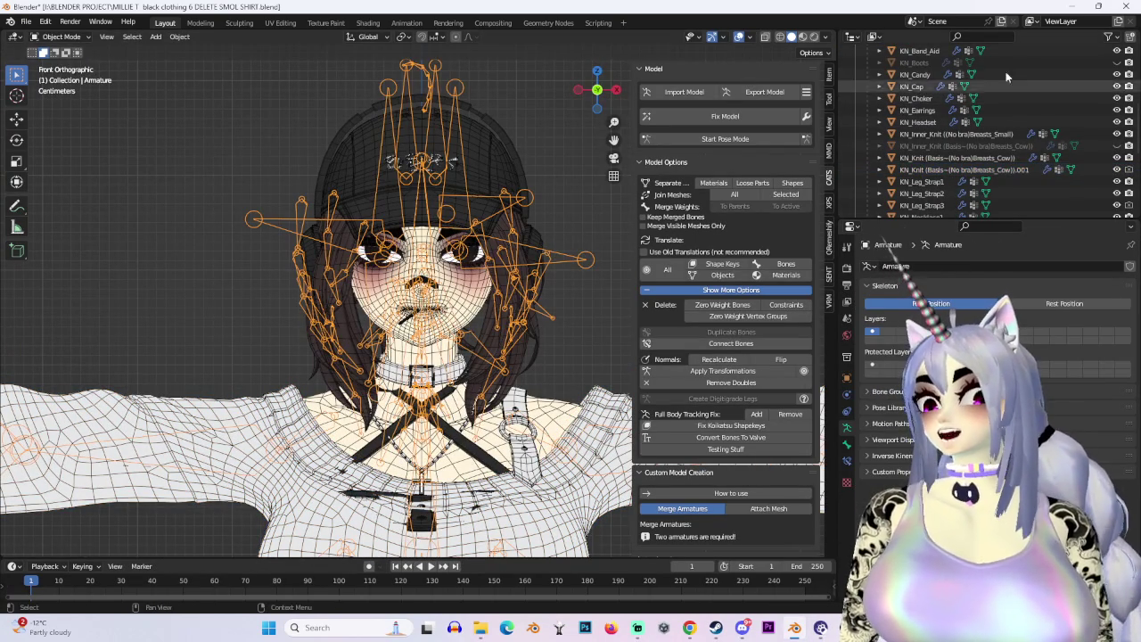
scroll(1003, 79, up, 6)
click(1117, 75)
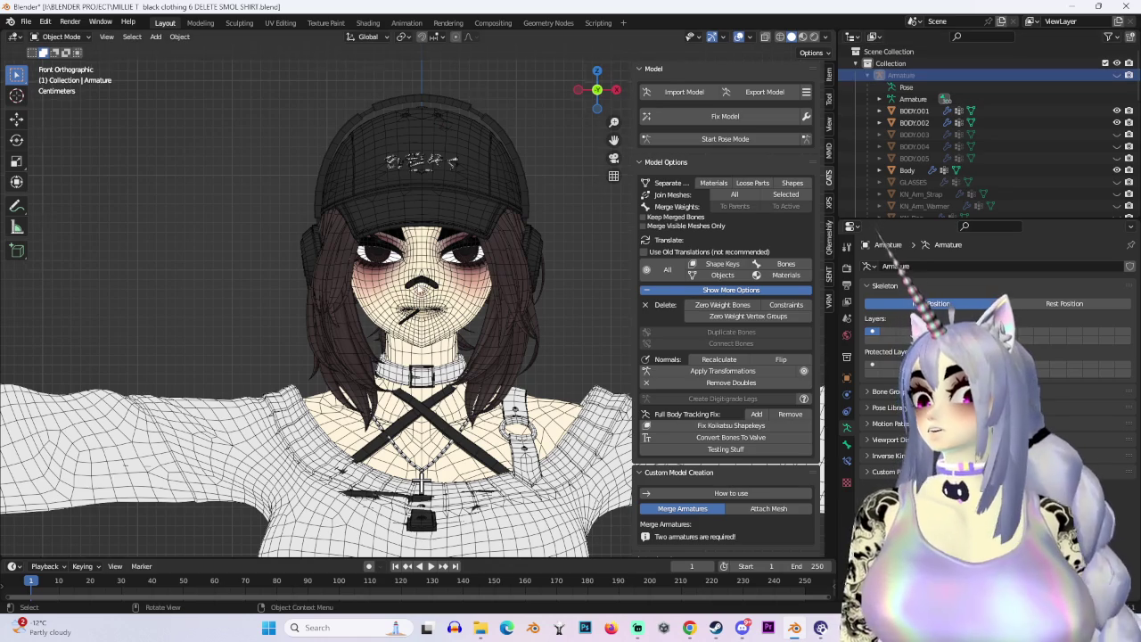
Turn overlays off and orbit around the character to check the outfit front and back.
scroll(579, 232, down, 2)
key(shift+alt+z)
mouse_move(579, 232)
middle_down()
mouse_move(421, 306)
mouse_move(490, 276)
middle_up()
scroll(491, 276, down, 2)
mouse_move(549, 254)
middle_down()
mouse_move(509, 302)
mouse_move(461, 266)
mouse_move(559, 299)
middle_up()
scroll(510, 308, down, 3)
scroll(559, 299, down, 3)
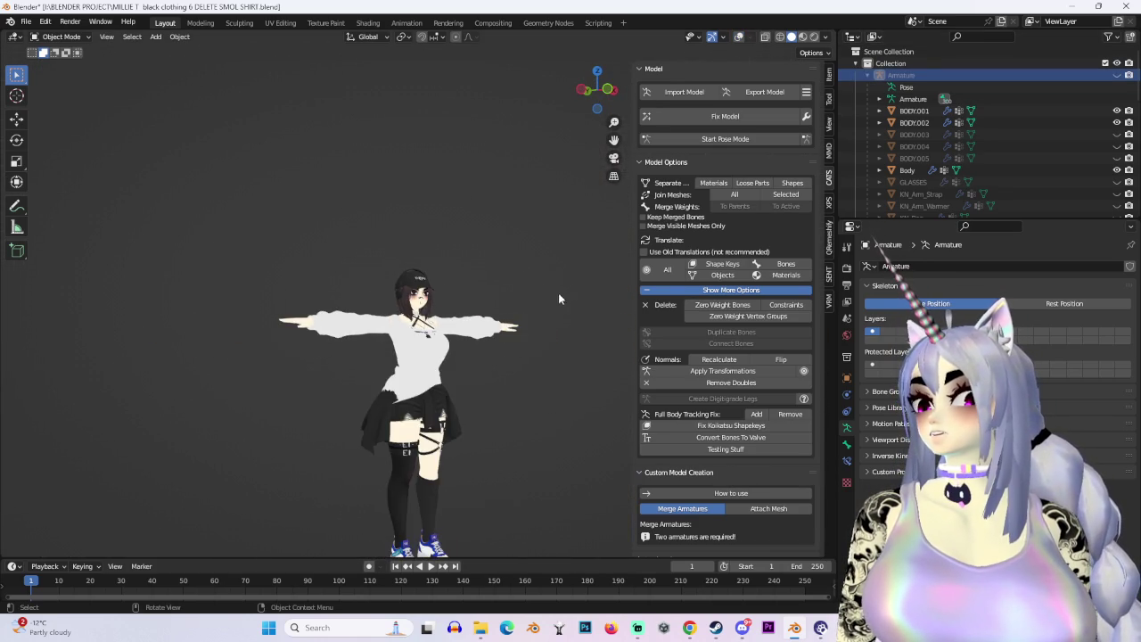
mouse_move(379, 335)
middle_down()
mouse_move(474, 368)
mouse_move(450, 379)
mouse_move(341, 369)
middle_up()
scroll(474, 368, up, 2)
scroll(464, 375, up, 2)
scroll(457, 381, up, 1)
scroll(457, 382, up, 2)
scroll(440, 375, down, 2)
scroll(341, 369, up, 2)
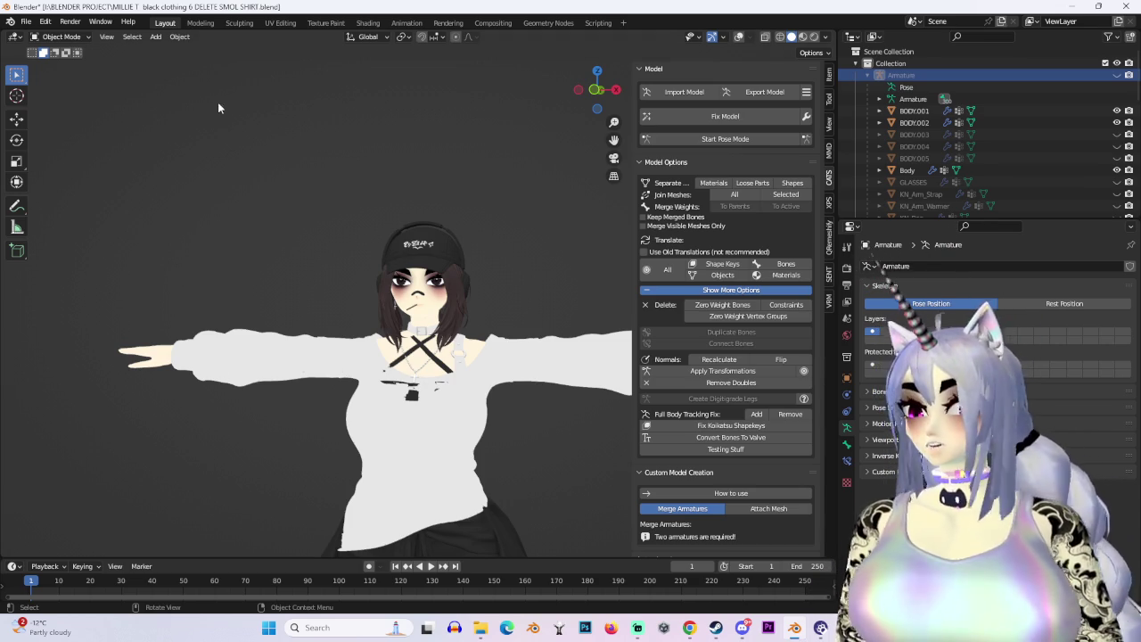
Save as 'MILLIE T black clothing 7 DELETE SMOL SHIRT.blend', then minimize Blender.
click(26, 21)
click(63, 111)
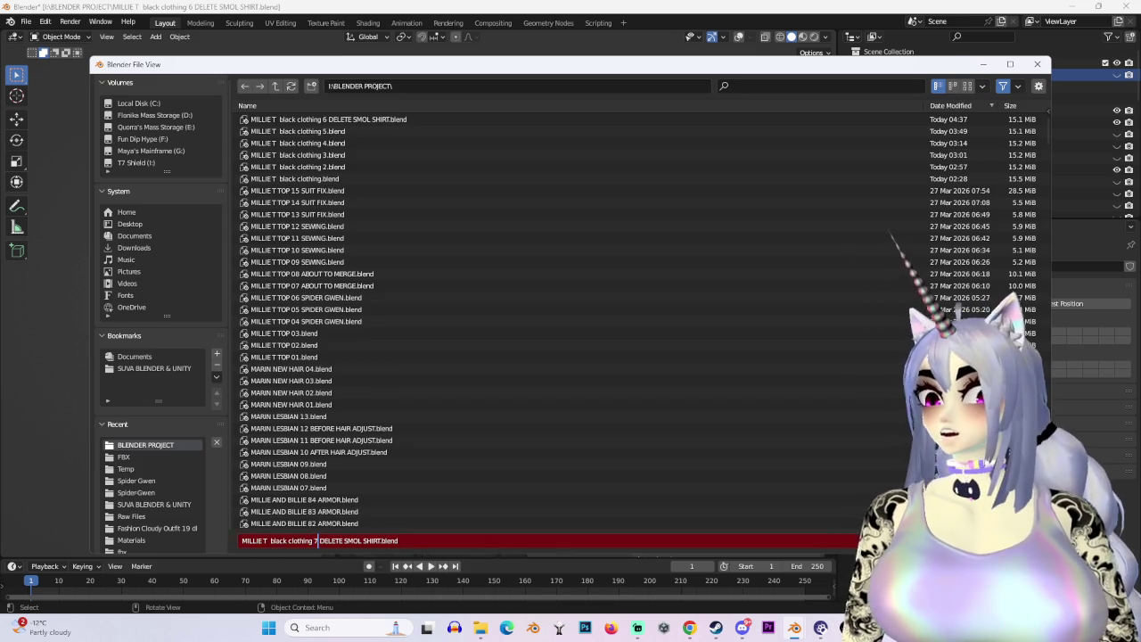
key(Return)
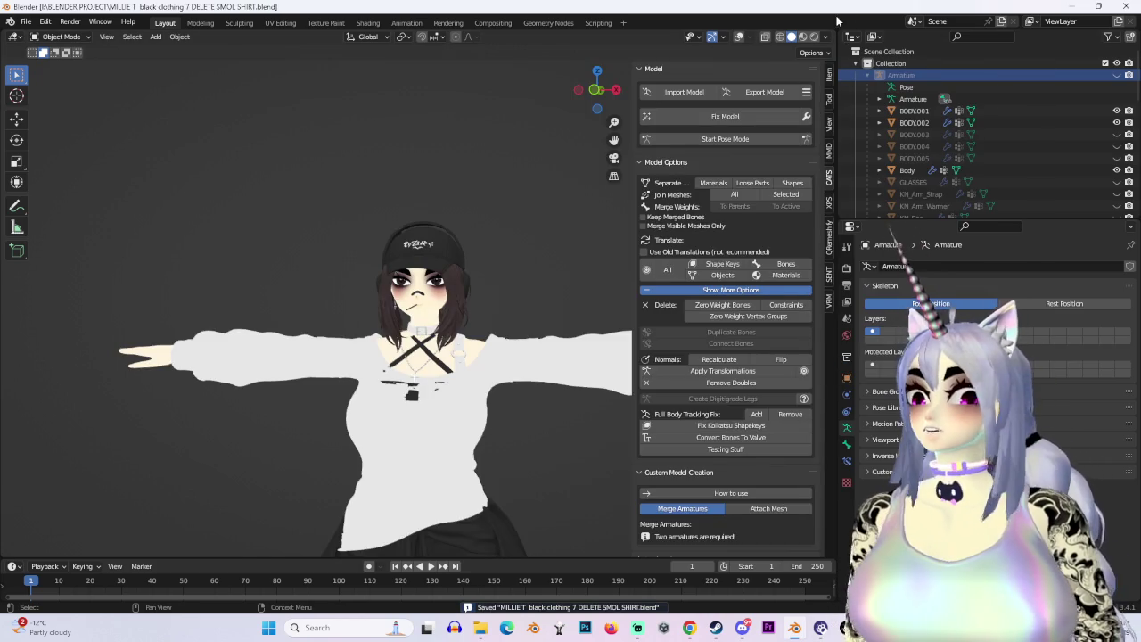
click(1074, 8)
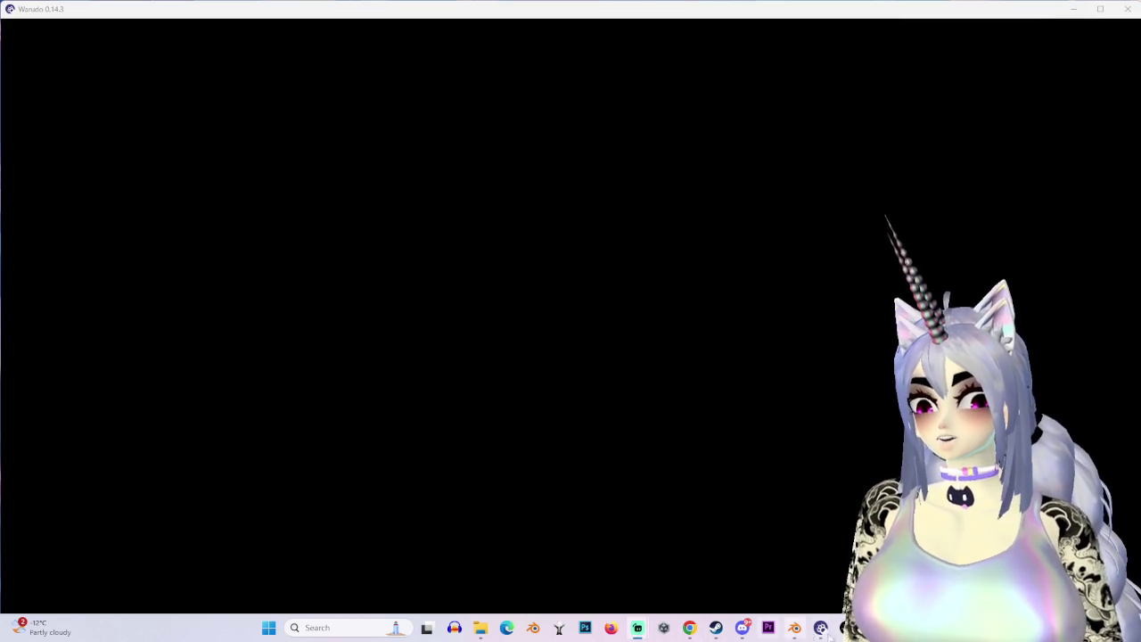
Restore Blender from the Windows taskbar.
click(796, 629)
mouse_move(638, 628)
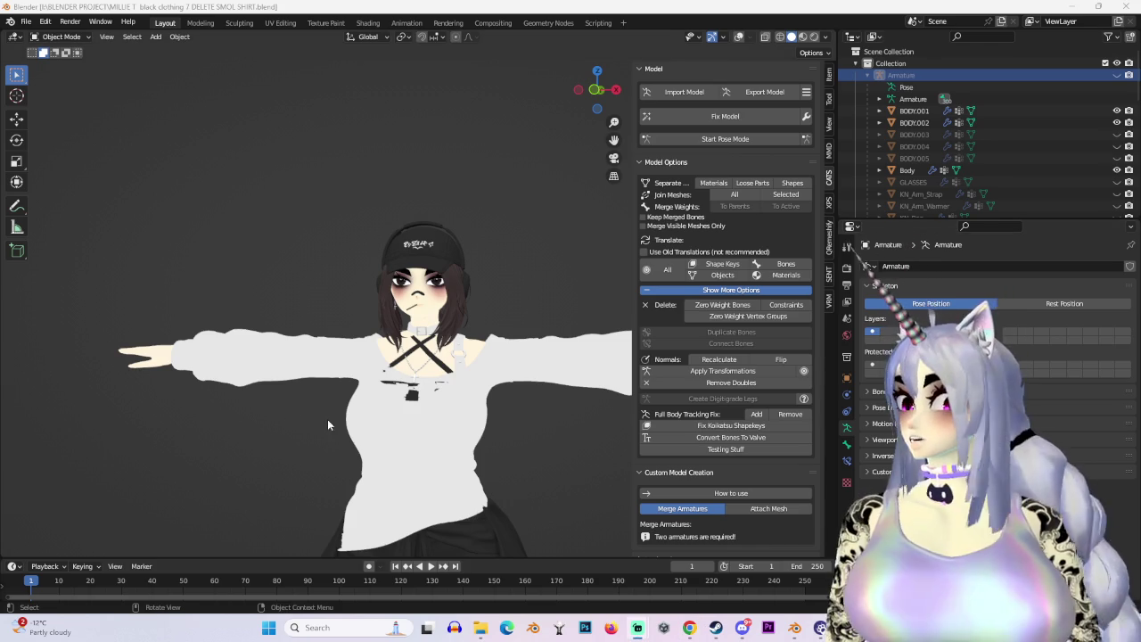
scroll(327, 419, up, 4)
mouse_move(328, 419)
middle_down()
mouse_move(506, 324)
mouse_move(472, 352)
mouse_move(420, 362)
mouse_move(409, 342)
middle_up()
scroll(506, 323, up, 3)
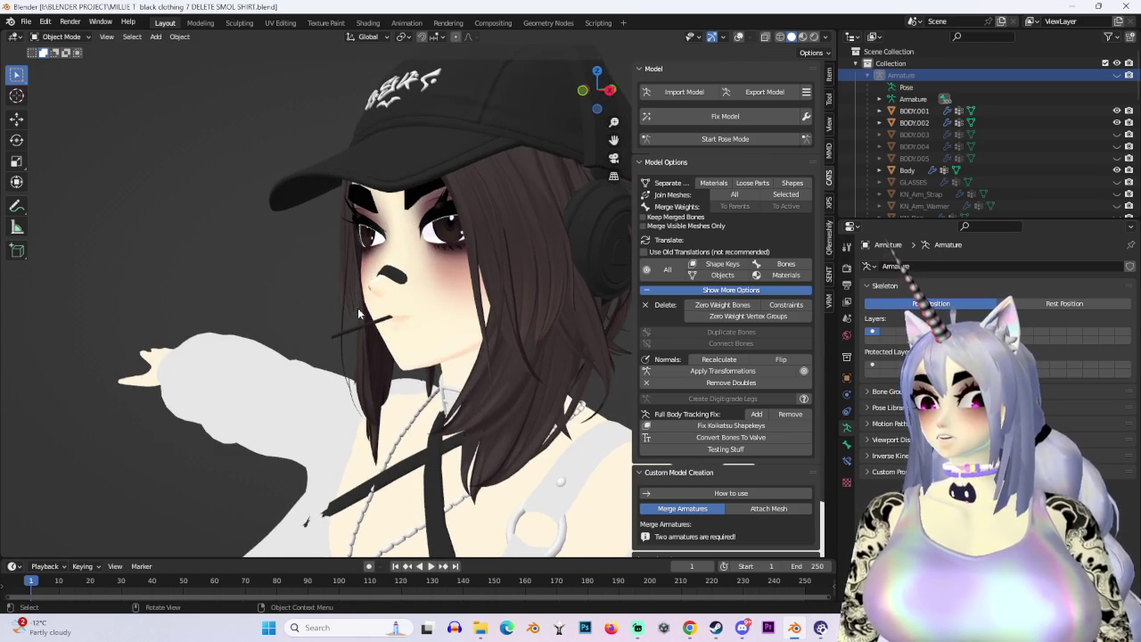
middle_drag(357, 308, 317, 325)
scroll(308, 331, down, 2)
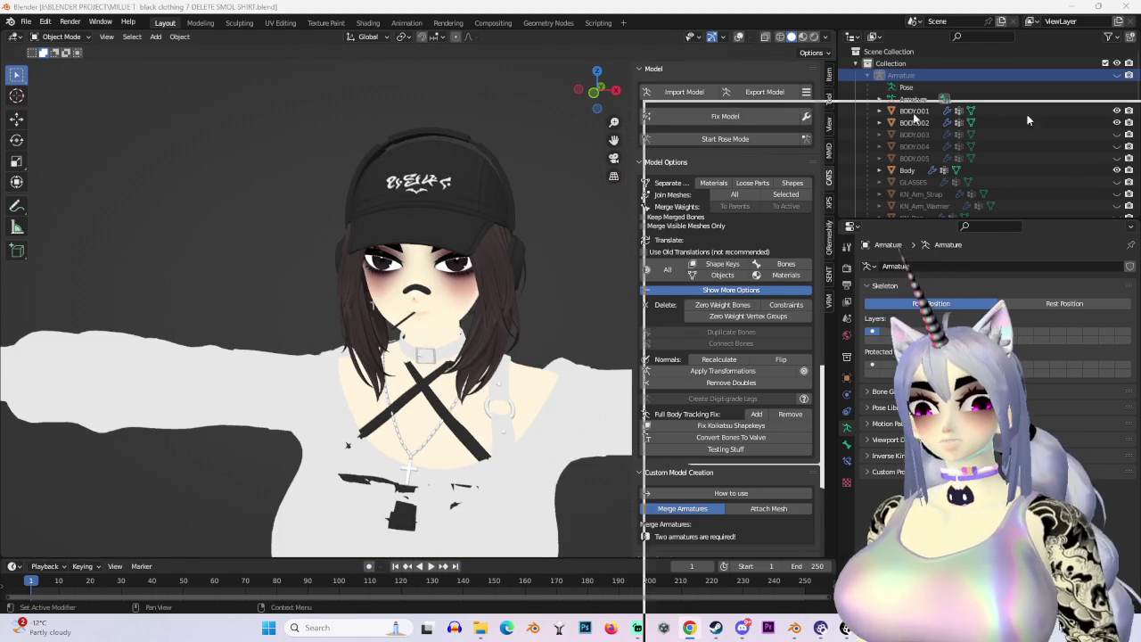
scroll(351, 307, down, 3)
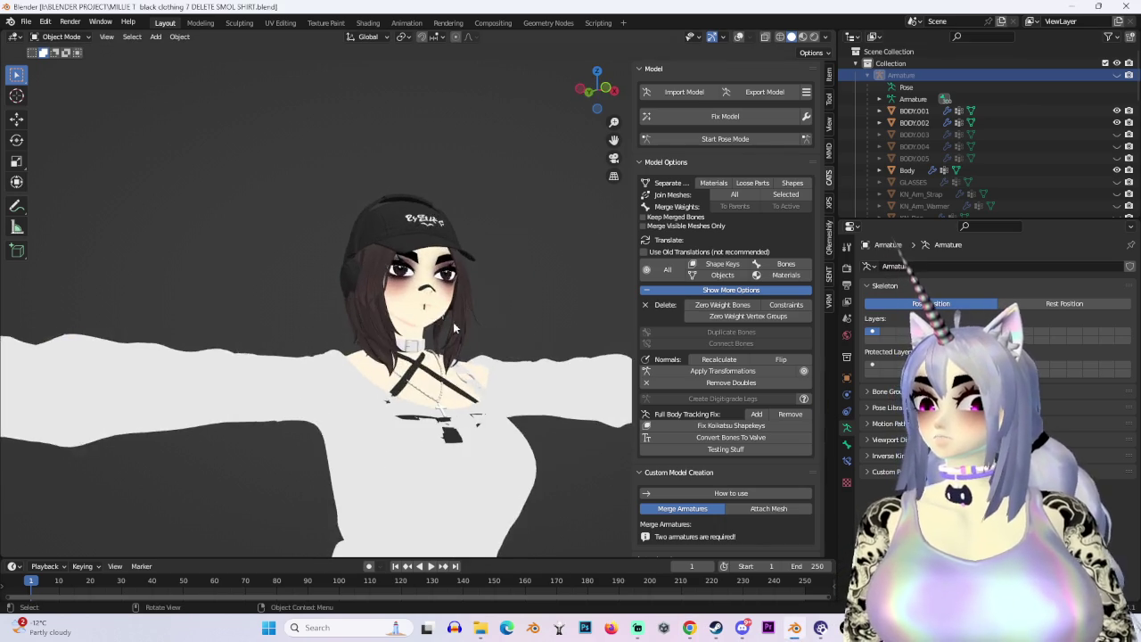
mouse_move(351, 302)
middle_down()
mouse_move(528, 269)
mouse_move(488, 273)
mouse_move(581, 278)
mouse_move(513, 288)
middle_up()
click(528, 269)
scroll(526, 263, up, 3)
click(463, 284)
key(KP_1)
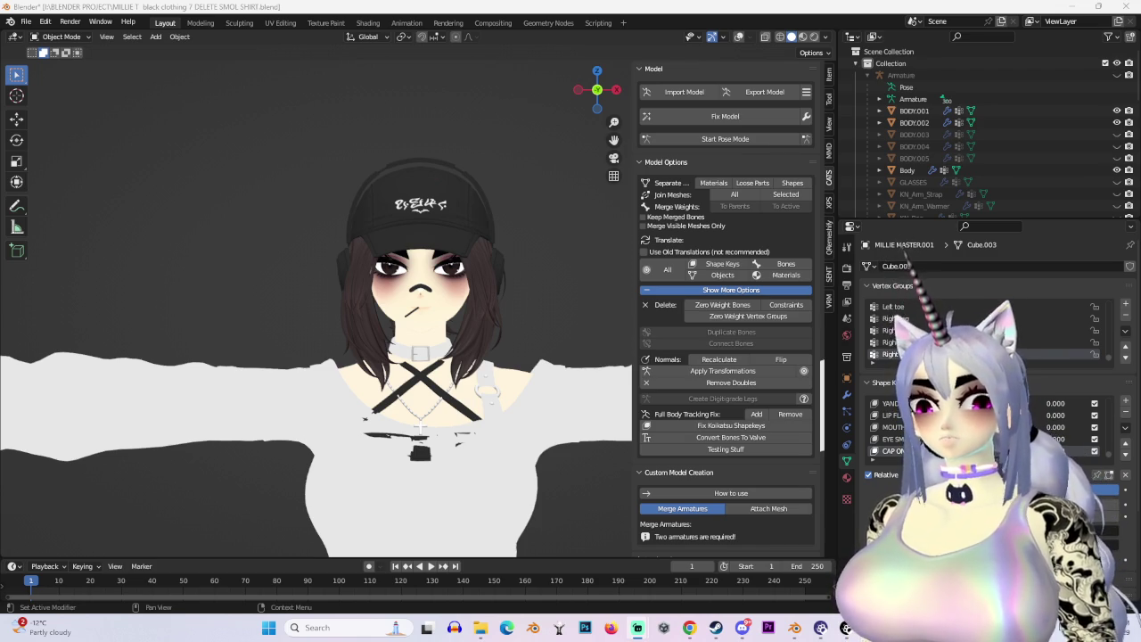
mouse_move(500, 357)
middle_down()
mouse_move(415, 366)
mouse_move(478, 344)
mouse_move(443, 356)
middle_up()
scroll(478, 343, up, 3)
scroll(478, 343, down, 3)
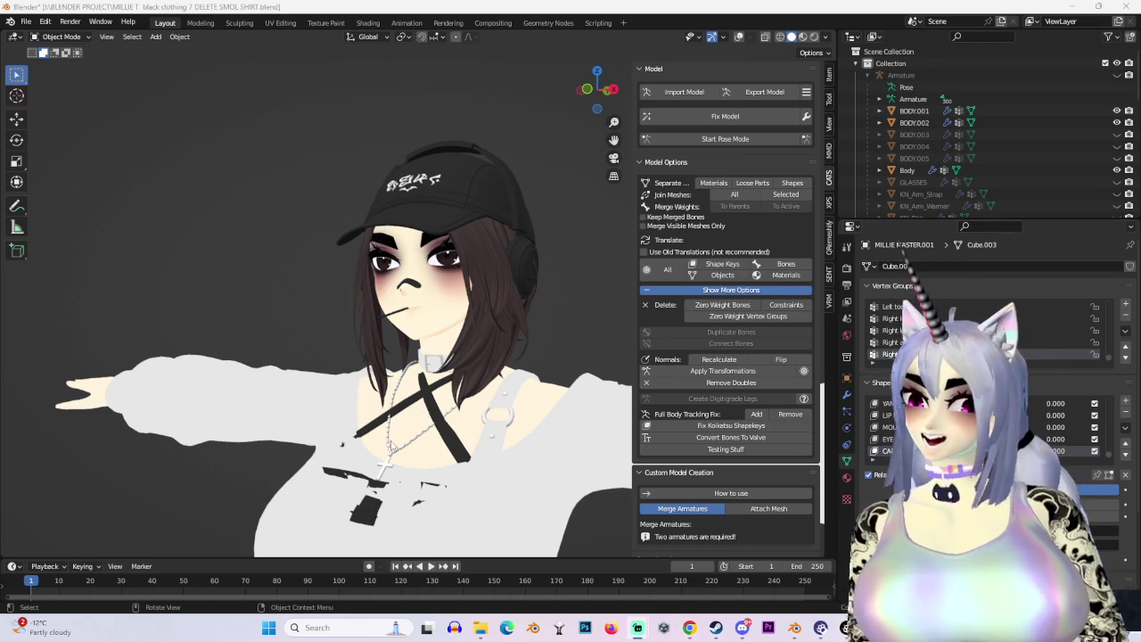
mouse_move(390, 446)
middle_down()
mouse_move(456, 454)
mouse_move(443, 454)
middle_up()
scroll(446, 436, up, 2)
scroll(457, 384, up, 3)
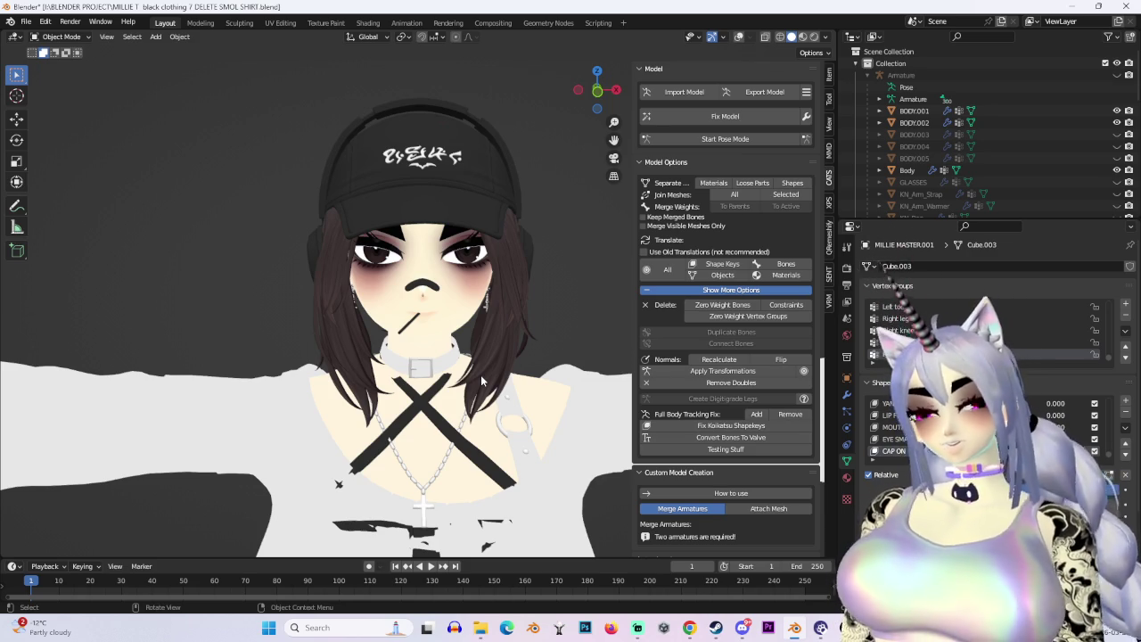
mouse_move(474, 169)
middle_down()
mouse_move(409, 318)
mouse_move(372, 317)
middle_up()
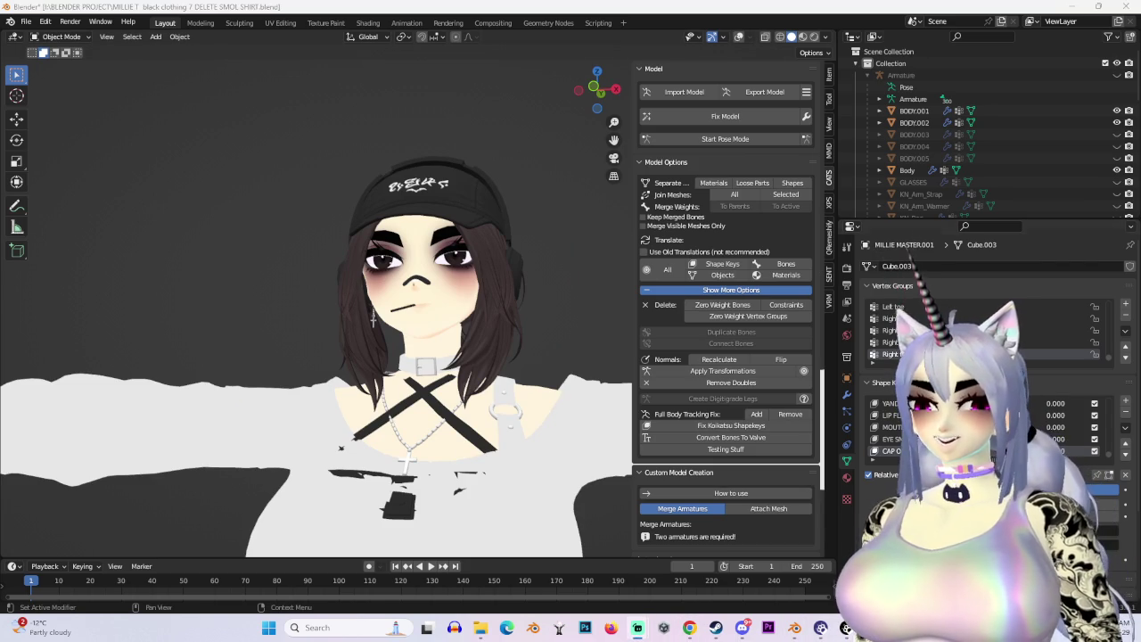
mouse_move(372, 316)
middle_down()
mouse_move(406, 399)
mouse_move(375, 392)
middle_up()
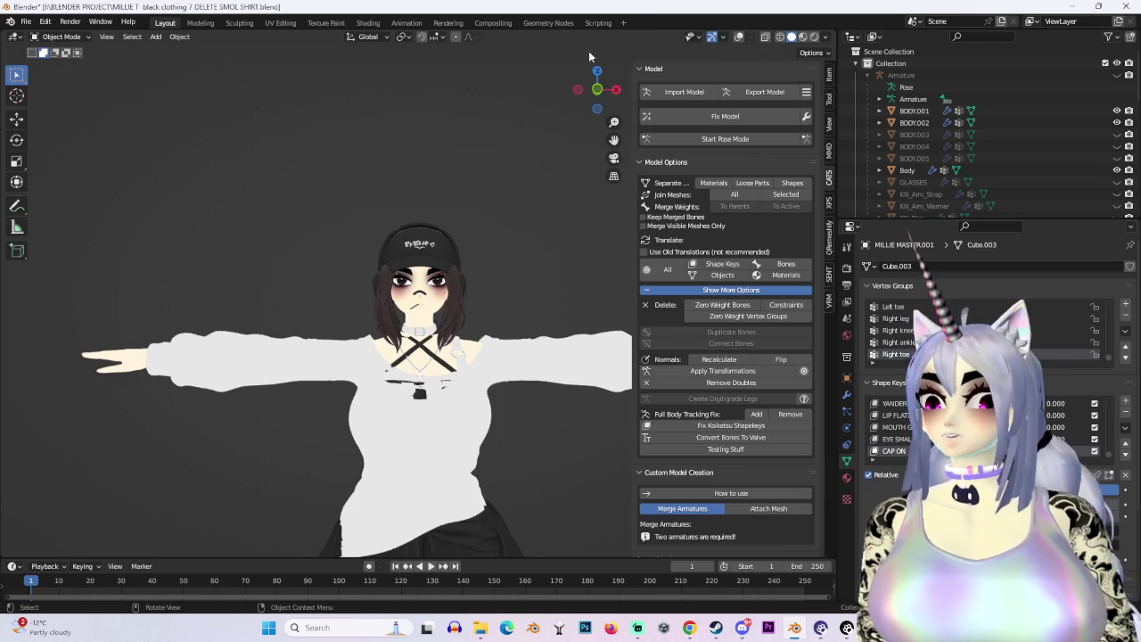
Return to Object Mode and toggle the viewport overlays on, then off.
drag(597, 90, 610, 97)
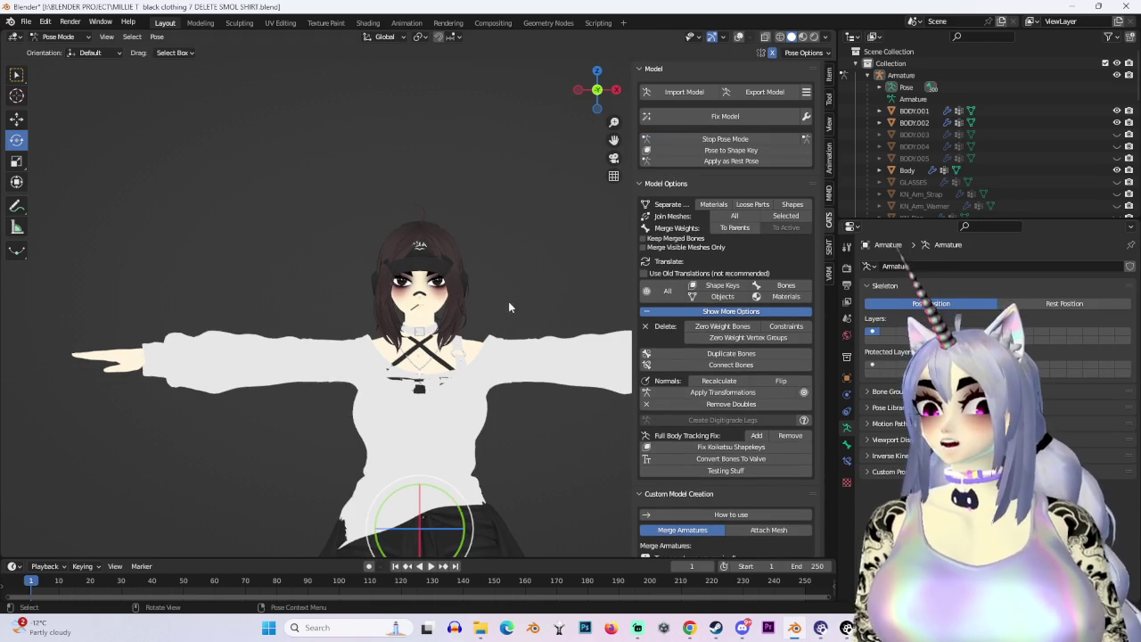
scroll(421, 303, up, 5)
click(58, 36)
click(49, 45)
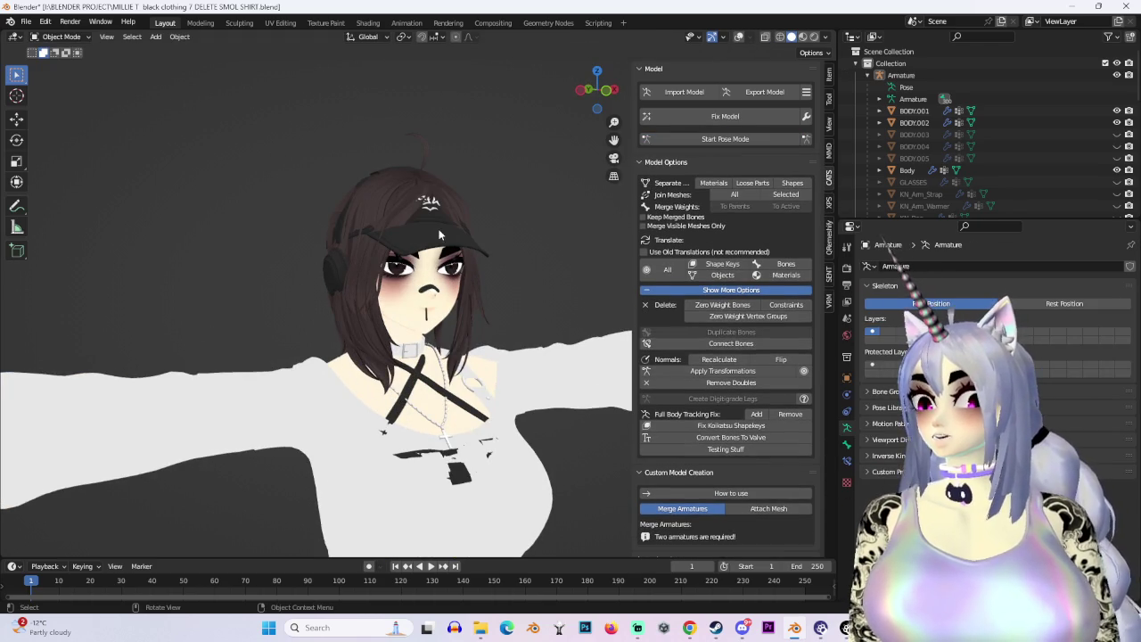
click(738, 37)
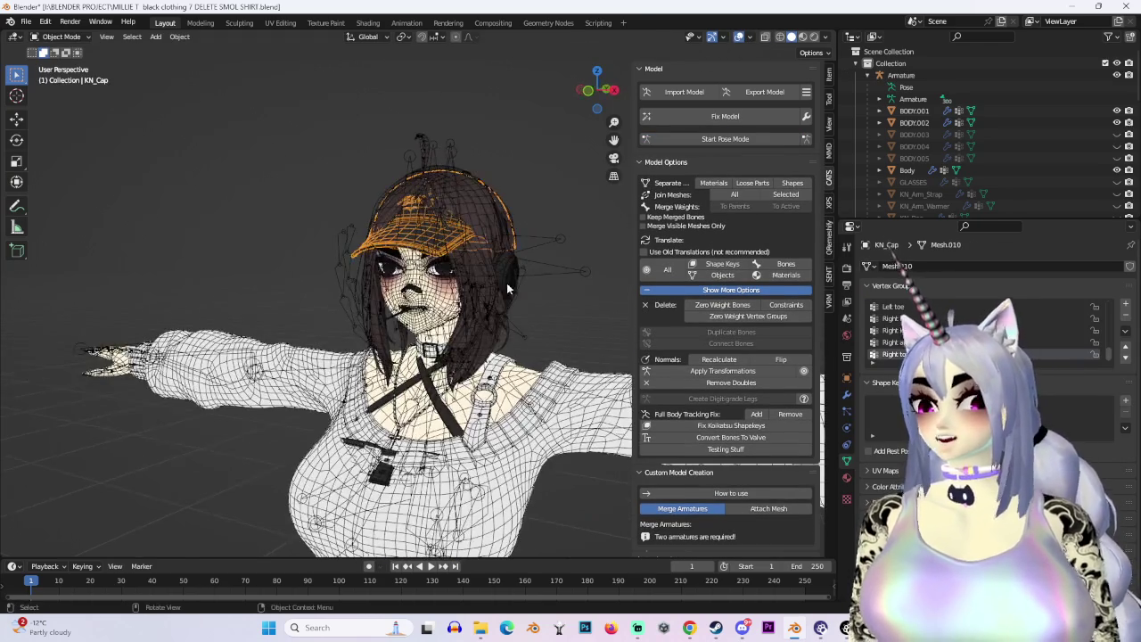
click(738, 37)
Select MILLIE MASTER.001 to see its shape keys and view the torso from the front.
mouse_move(448, 288)
middle_down()
mouse_move(482, 267)
mouse_move(572, 269)
mouse_move(466, 266)
mouse_move(466, 198)
mouse_move(539, 261)
mouse_move(413, 245)
mouse_move(374, 280)
mouse_move(373, 321)
mouse_move(532, 293)
middle_up()
scroll(482, 264, up, 2)
click(413, 244)
scroll(507, 304, up, 3)
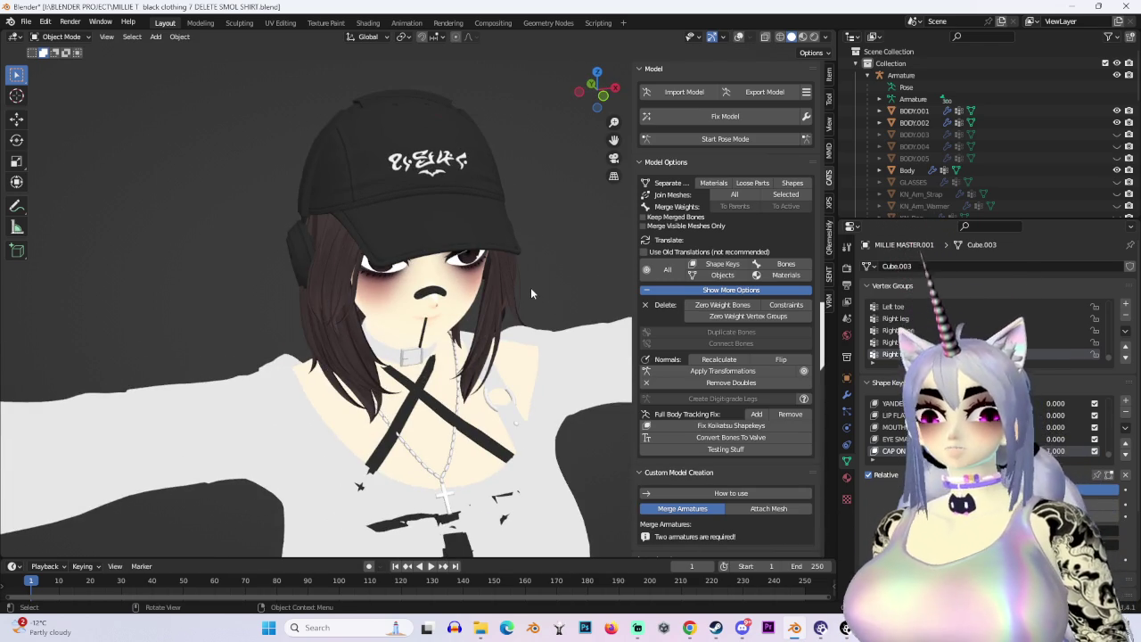
click(613, 96)
scroll(401, 357, up, 3)
middle_drag(401, 357, 388, 394)
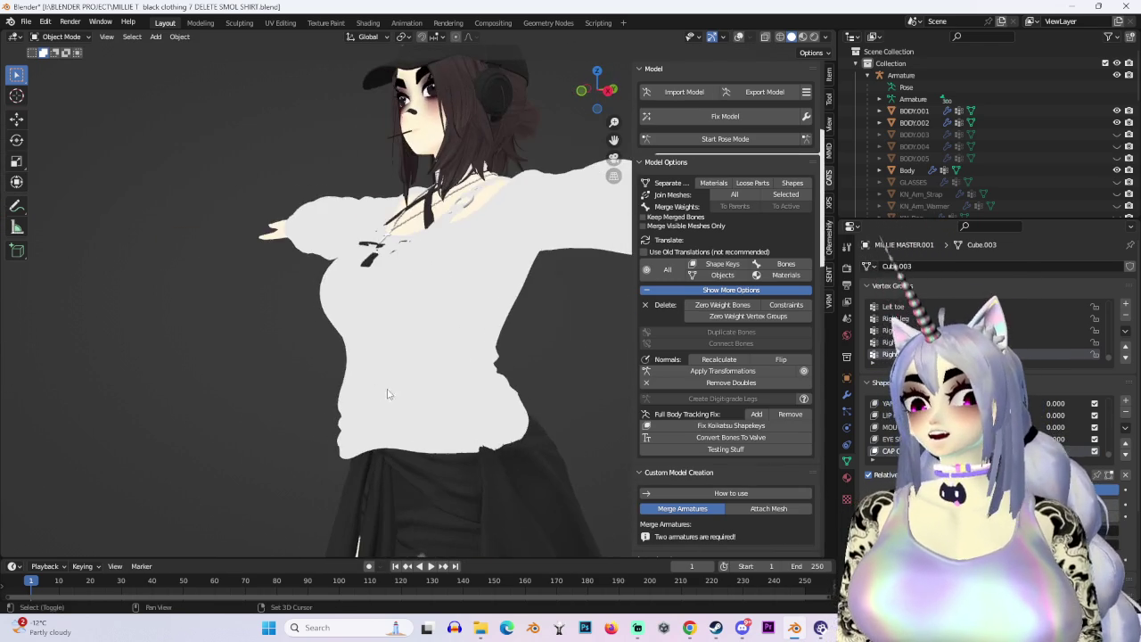
Switch the viewport shading to Studio lighting and angle the view on the sweater.
click(825, 36)
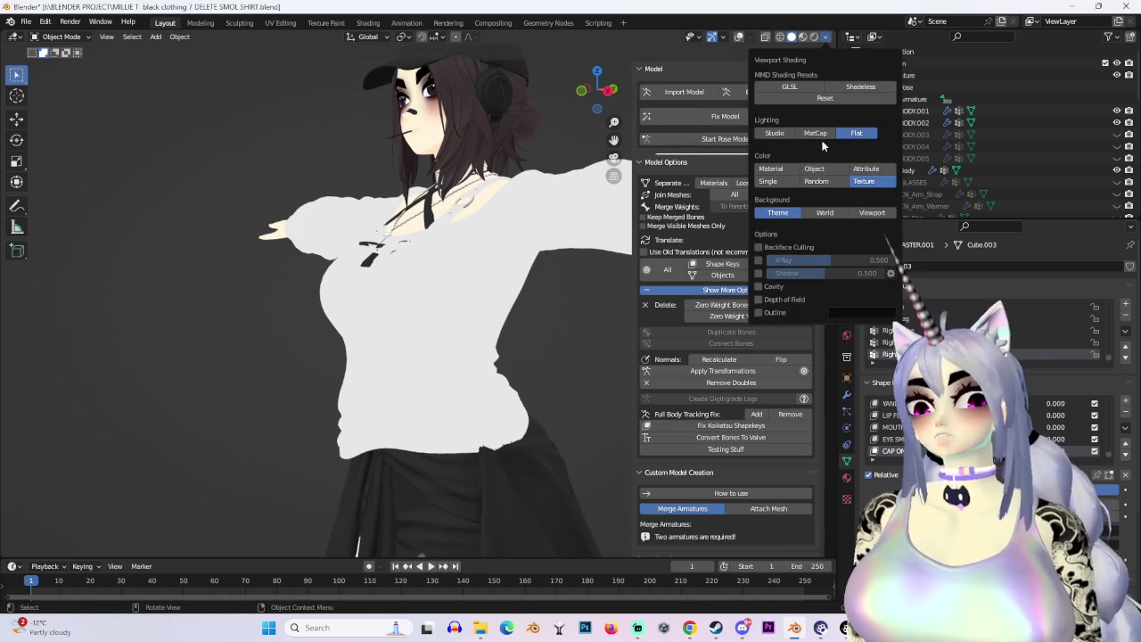
click(762, 132)
click(613, 96)
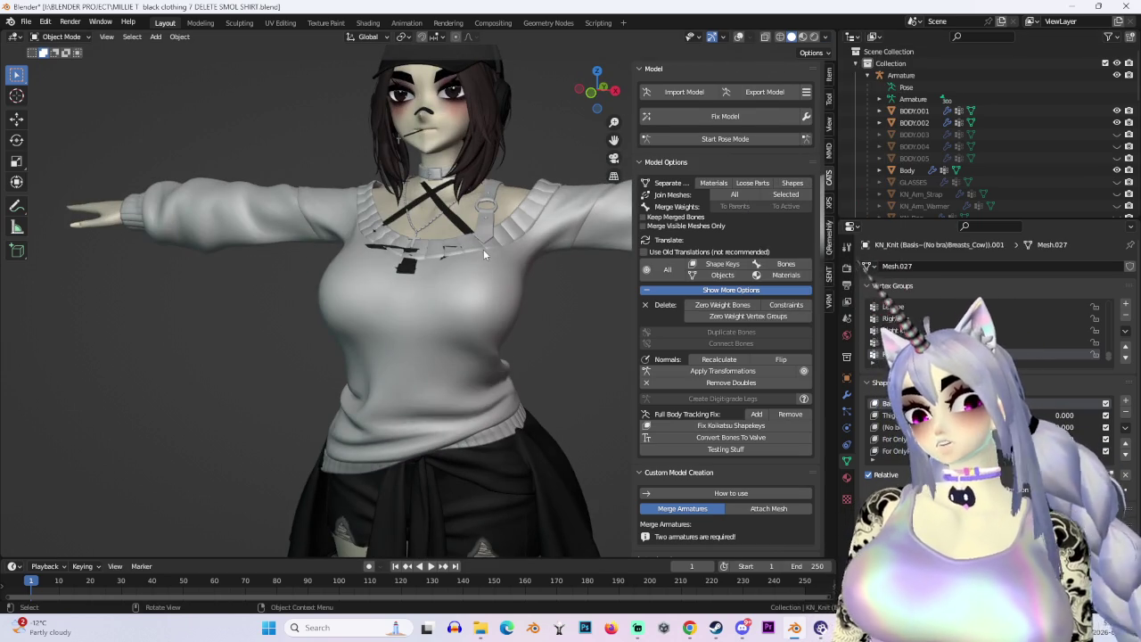
scroll(444, 282, up, 3)
mouse_move(445, 281)
middle_down()
mouse_move(553, 268)
mouse_move(520, 284)
middle_up()
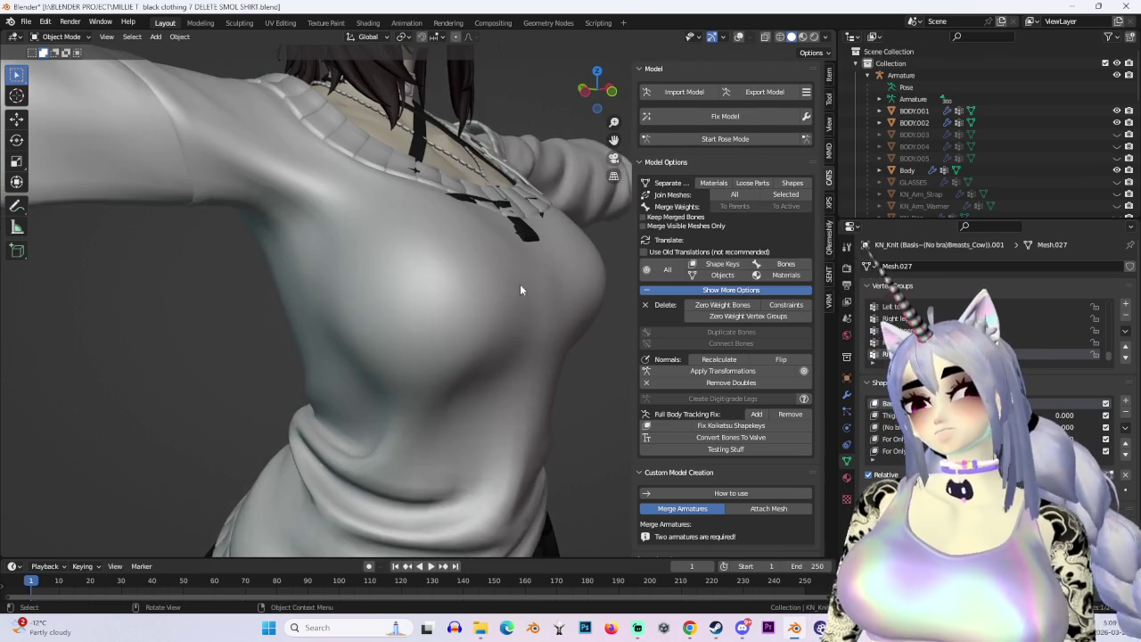
scroll(1026, 160, down, 5)
Briefly hide and re-show the KN_Knit .001 sweater to check underneath, viewed from the front.
click(1116, 181)
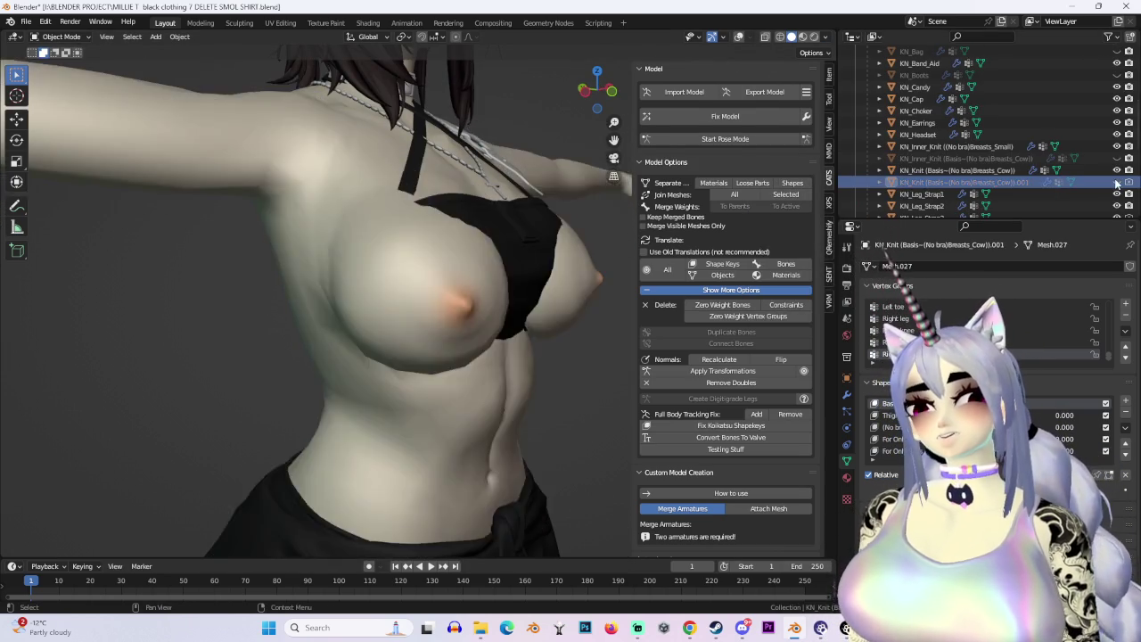
click(1116, 182)
middle_drag(268, 258, 536, 216)
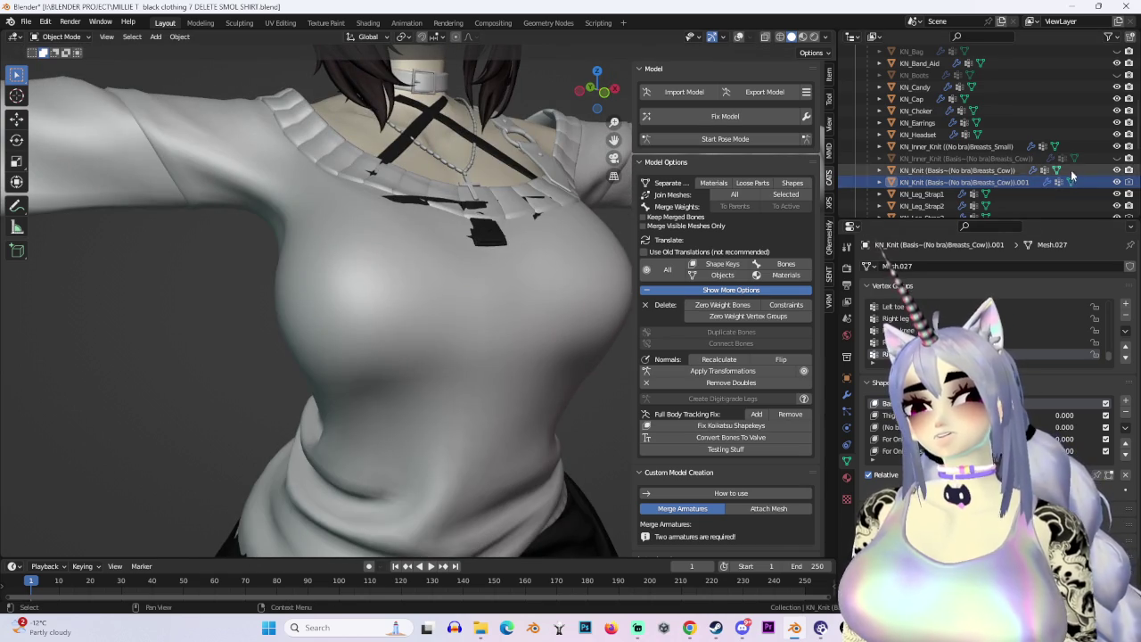
scroll(1071, 169, down, 2)
scroll(1095, 214, down, 3)
scroll(1102, 208, down, 3)
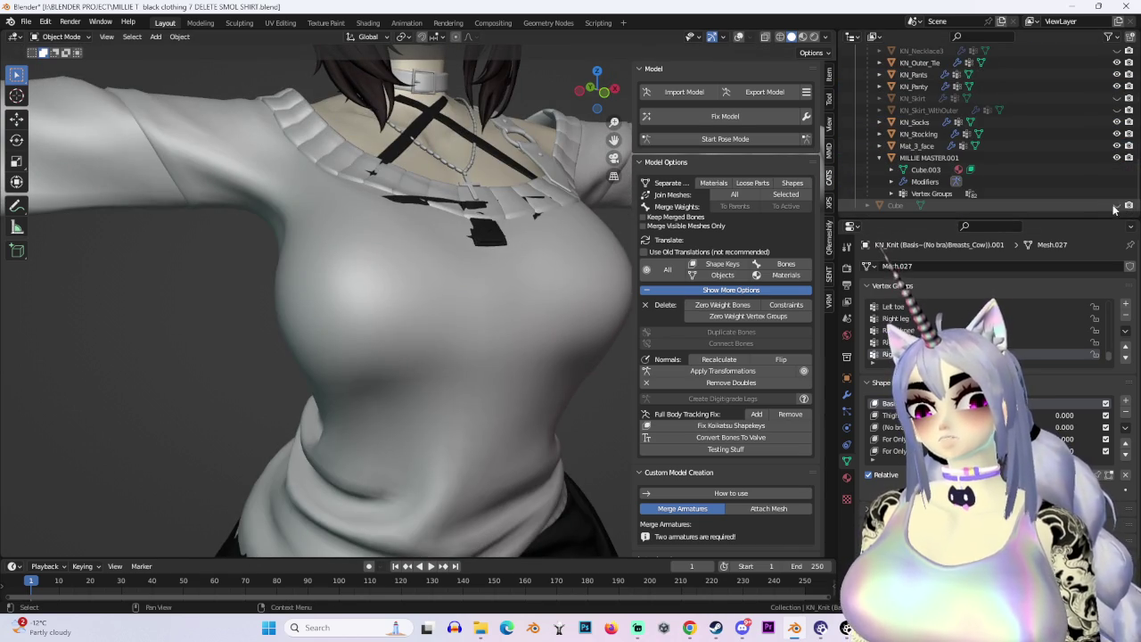
Unhide Cube and the Cow KN_Inner_Knit top, hide KN_Knit .001, and select the Cow top.
click(1116, 205)
scroll(923, 148, up, 5)
key(h)
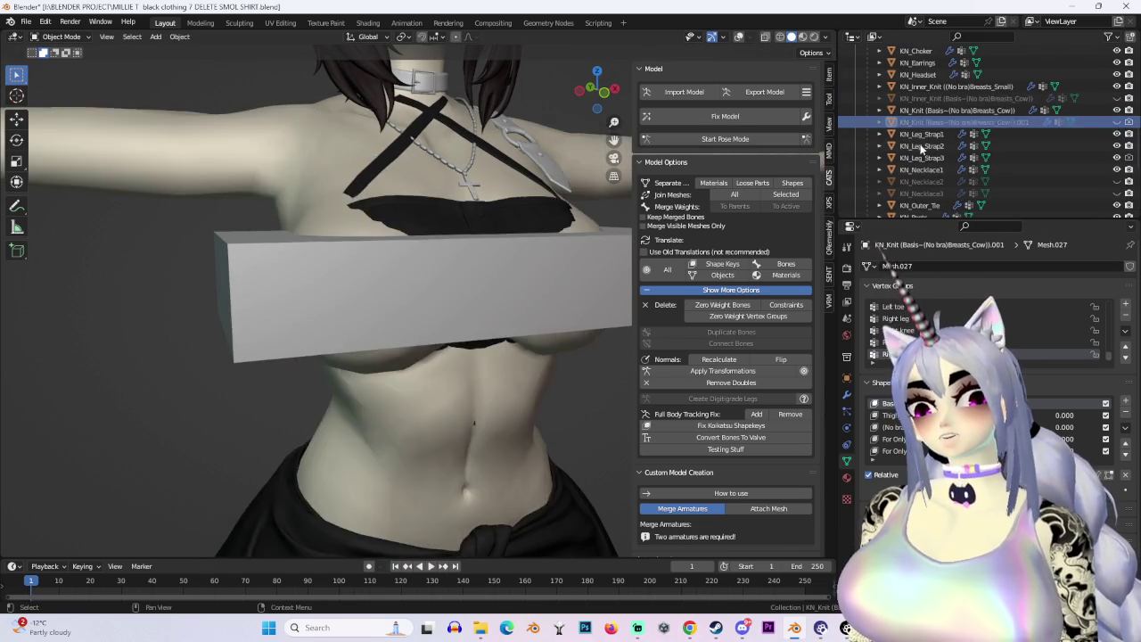
scroll(416, 255, down, 4)
click(439, 250)
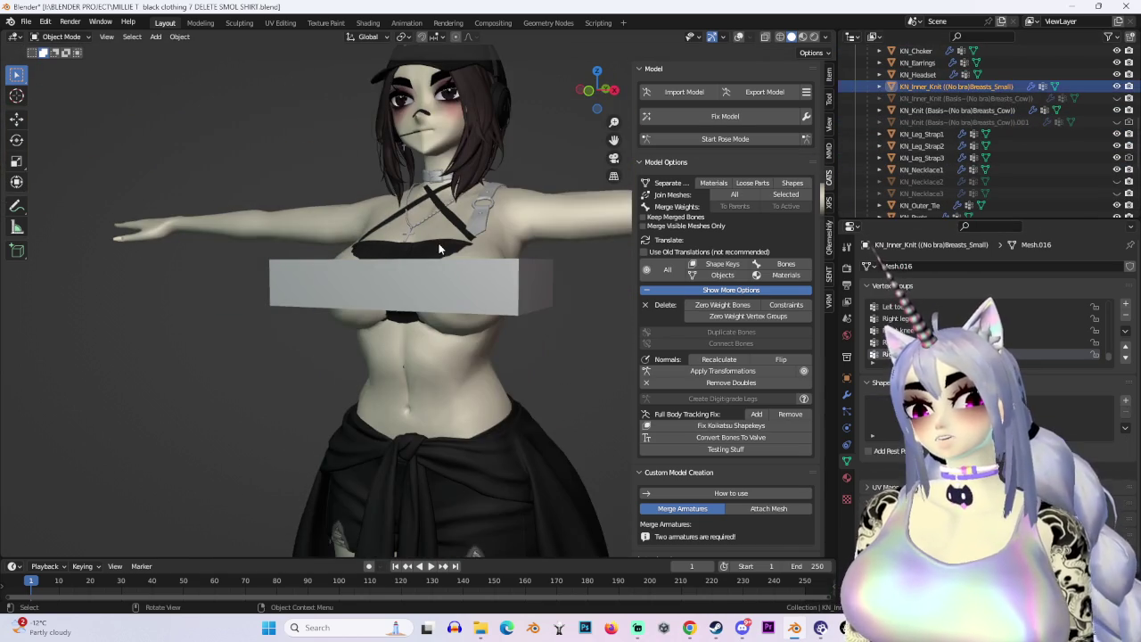
click(1117, 122)
click(1117, 98)
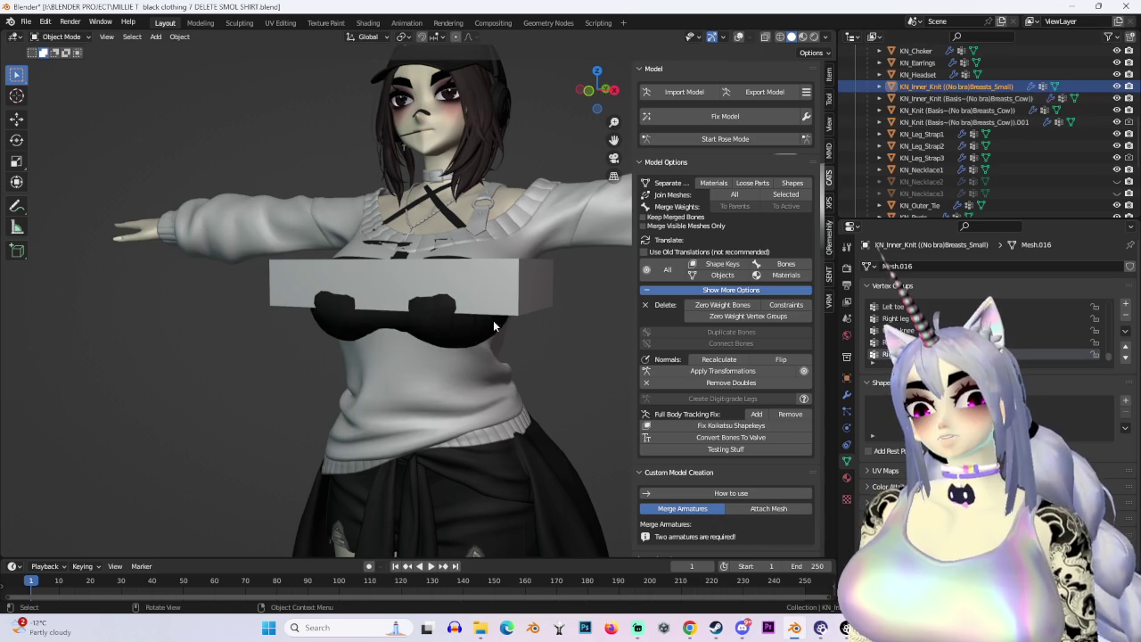
click(483, 278)
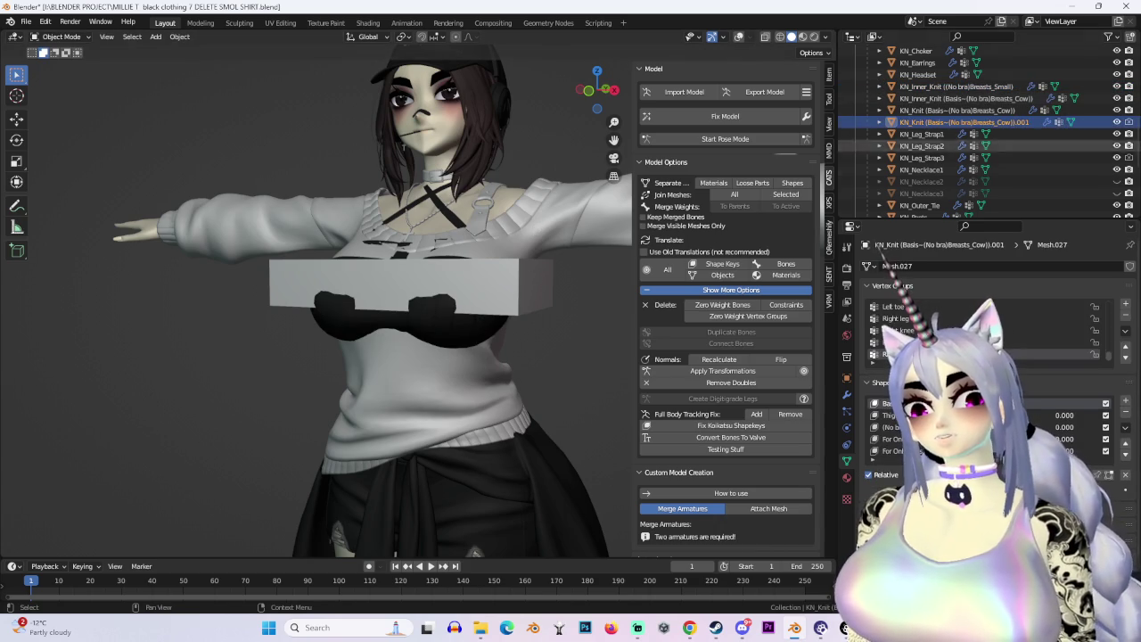
click(1117, 123)
click(453, 343)
Turn the viewport overlays back on after orbiting around the chest.
scroll(453, 343, up, 3)
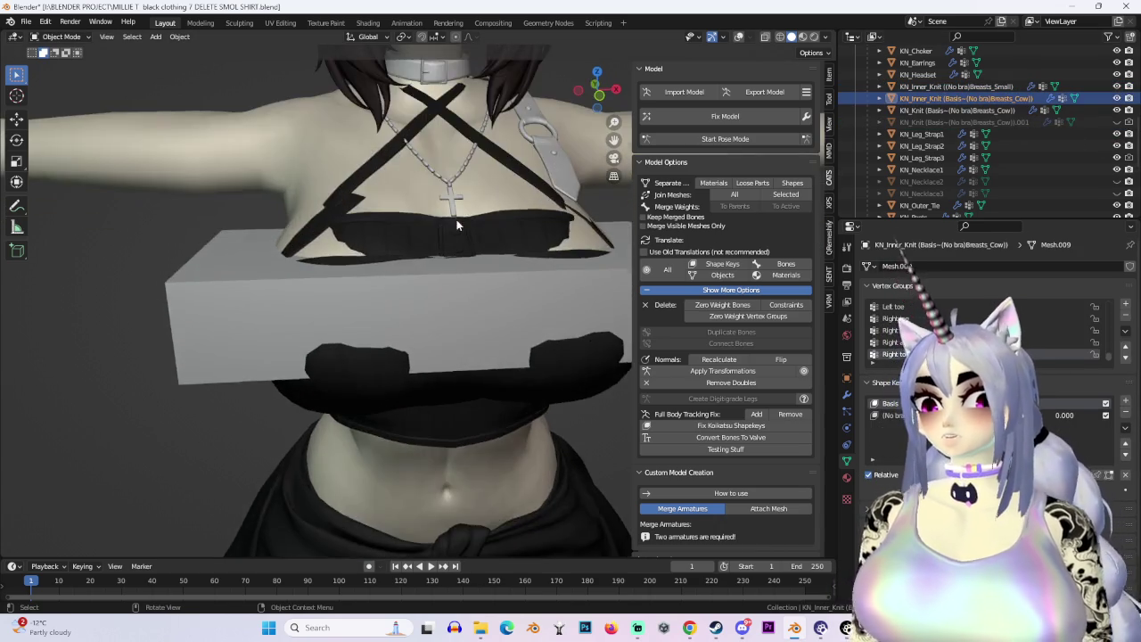
middle_drag(299, 273, 533, 296)
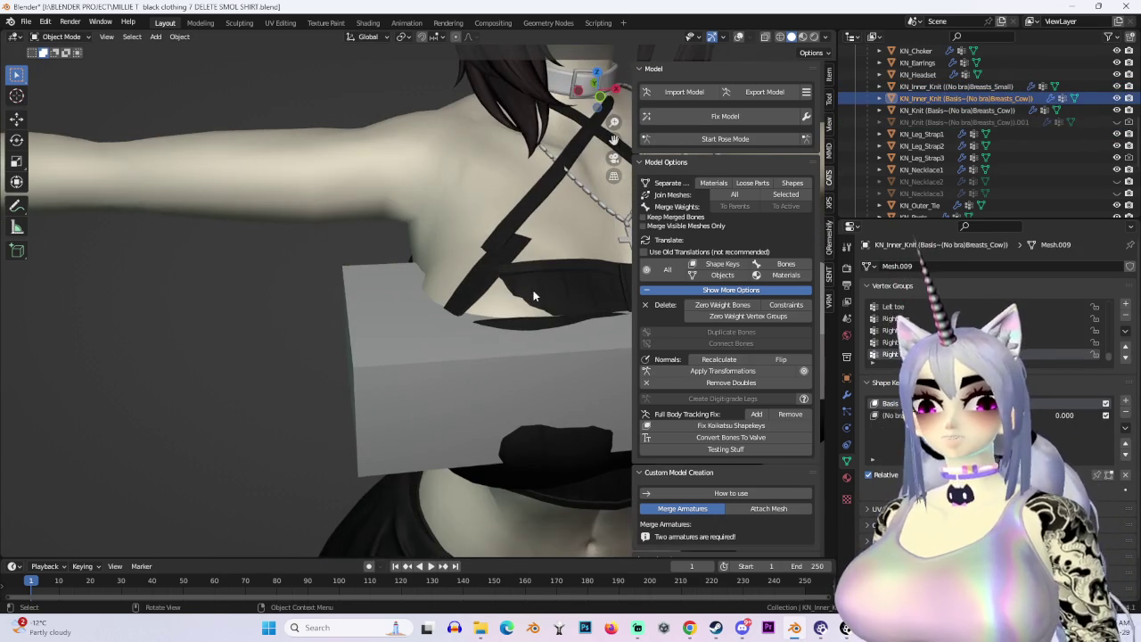
middle_drag(617, 269, 424, 205)
click(739, 37)
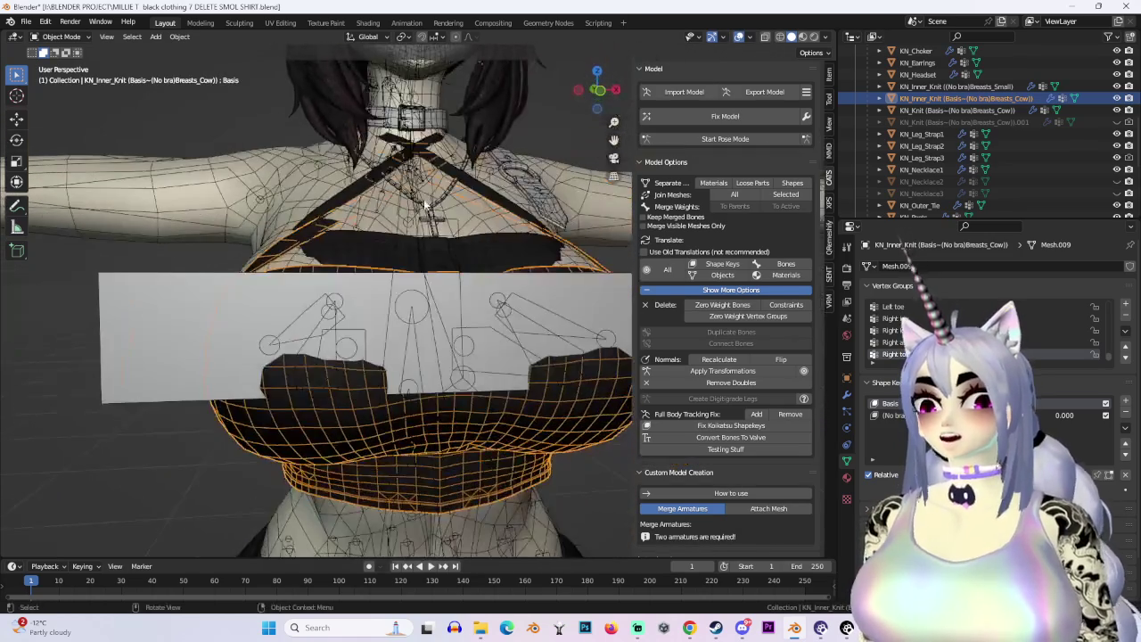
Select the KN_Inner_Knit Breasts_Cow top and switch it into Sculpt Mode.
click(406, 157)
click(334, 210)
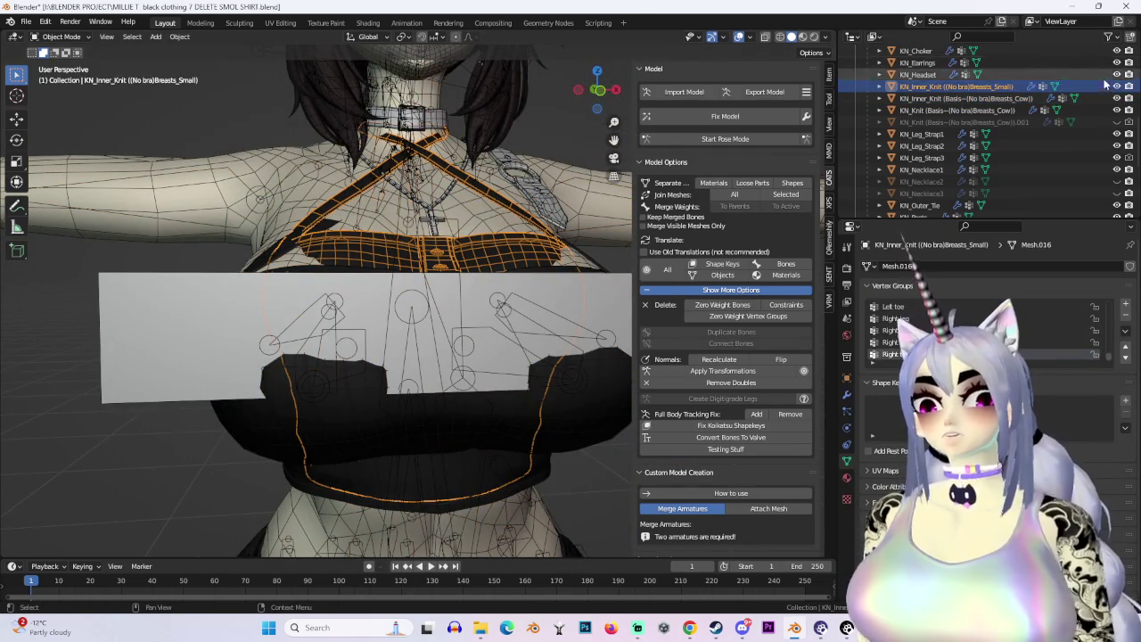
mouse_move(482, 229)
middle_down()
mouse_move(369, 288)
mouse_move(590, 280)
mouse_move(424, 349)
mouse_move(368, 405)
mouse_move(407, 354)
middle_up()
click(370, 287)
scroll(590, 279, down, 2)
scroll(407, 354, up, 3)
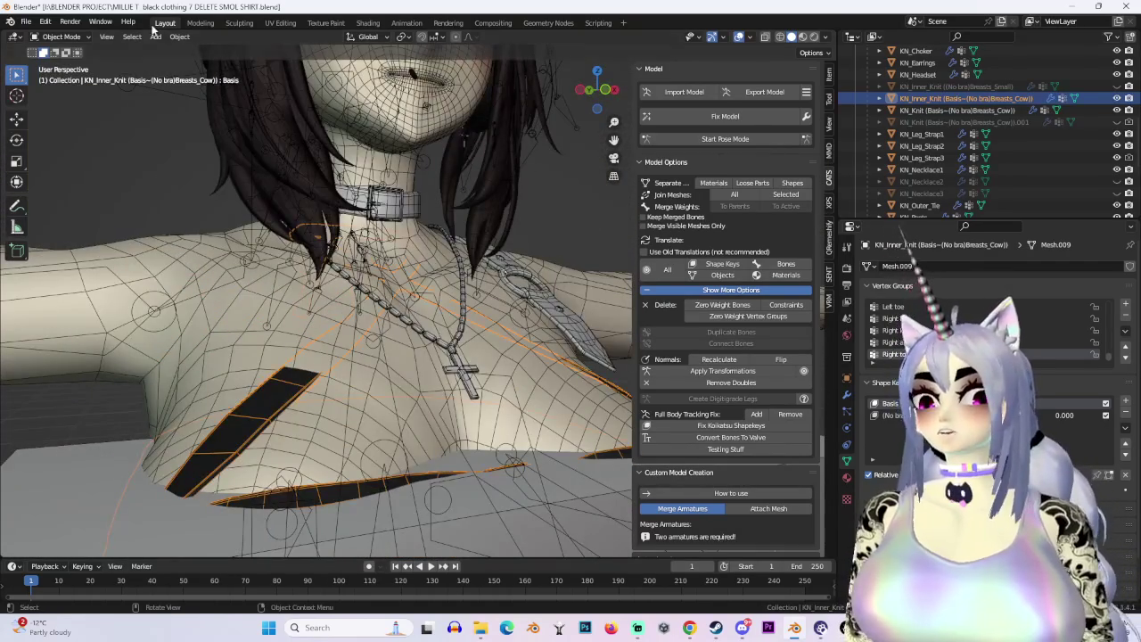
click(60, 37)
click(58, 70)
scroll(316, 294, down, 3)
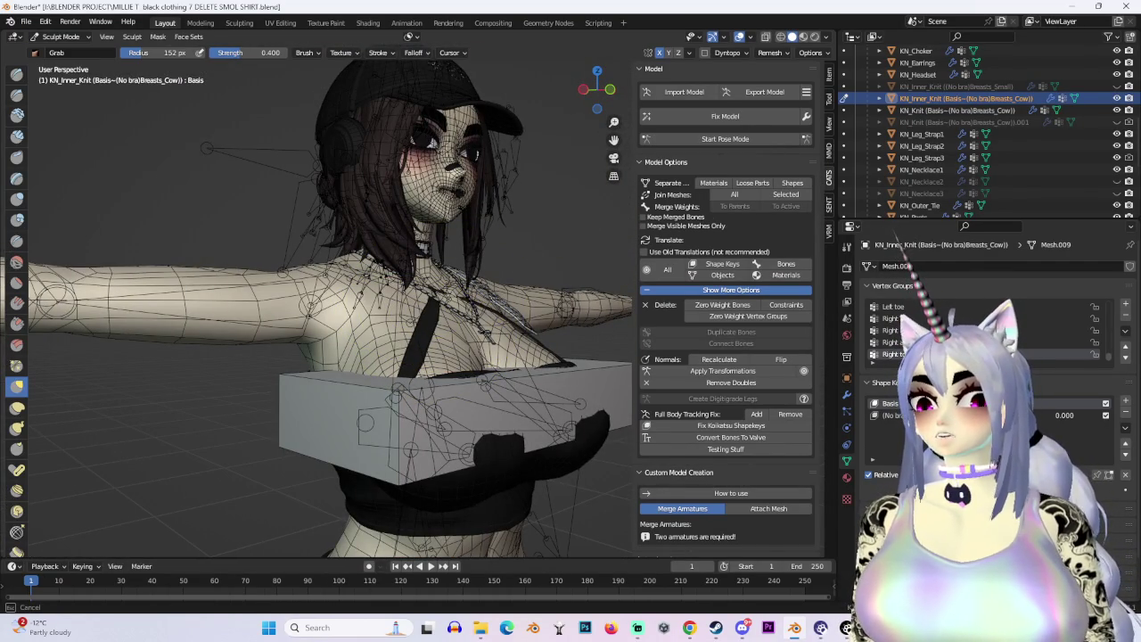
Pull the knit top's chest area into shape and orbit to a straight front view.
mouse_move(524, 284)
middle_down()
mouse_move(509, 318)
mouse_move(381, 370)
mouse_move(354, 337)
middle_up()
drag(341, 340, 337, 332)
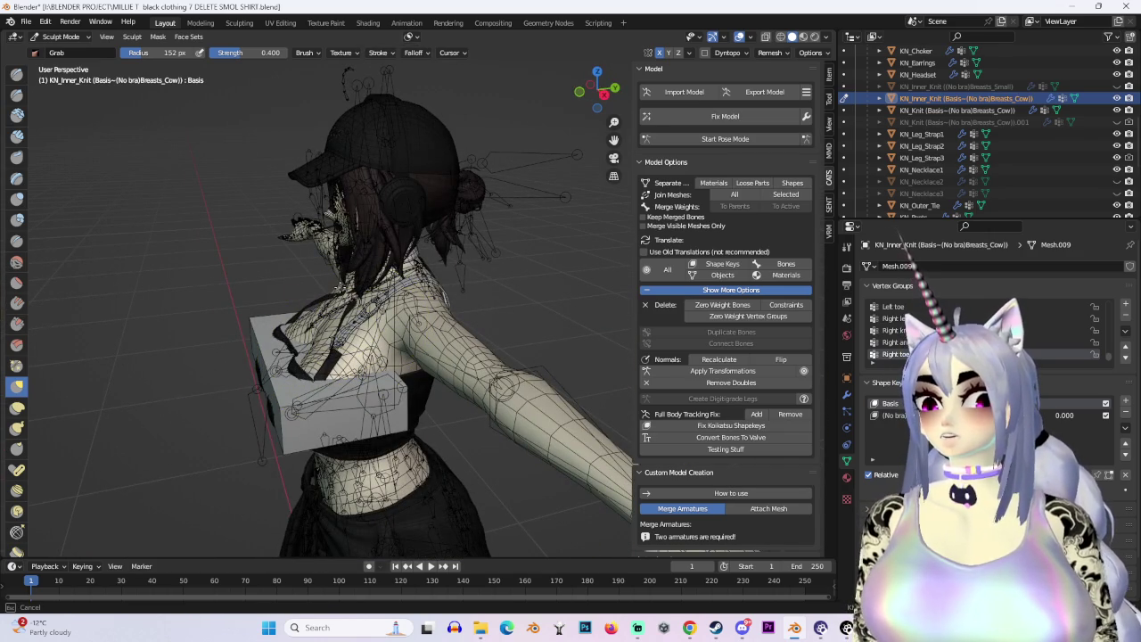
middle_drag(339, 288, 393, 305)
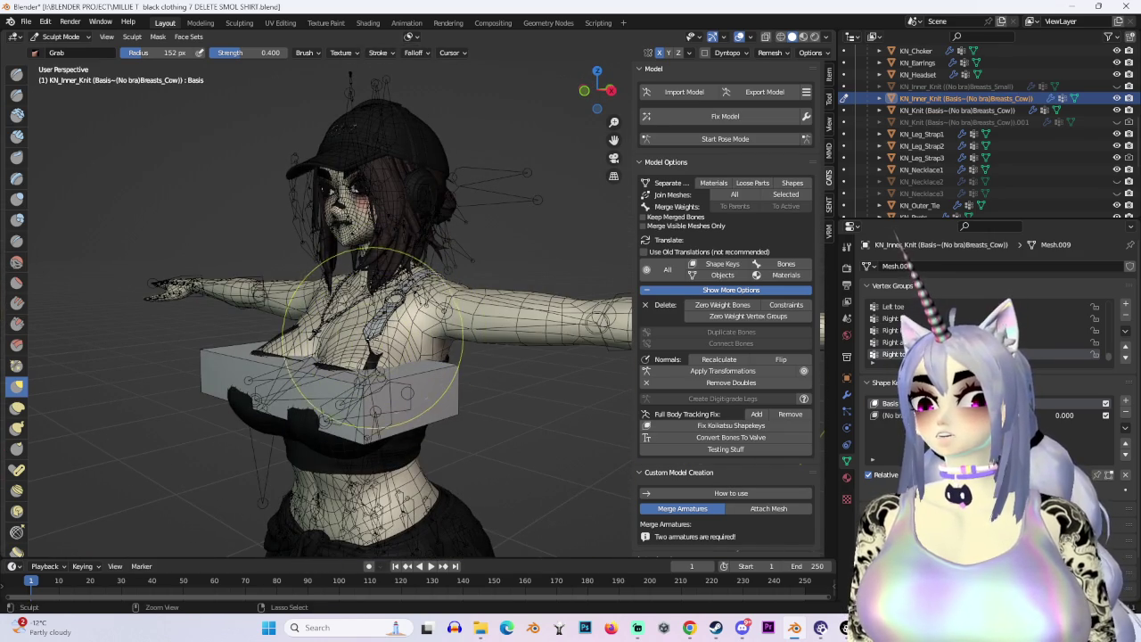
middle_drag(381, 341, 500, 344)
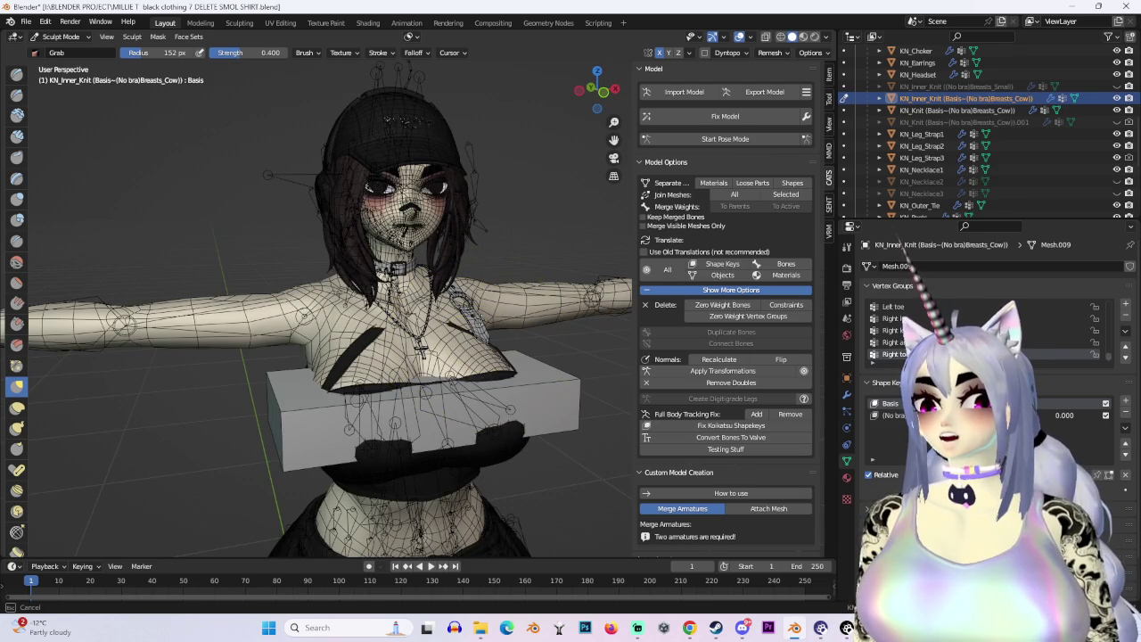
middle_drag(506, 328, 382, 306)
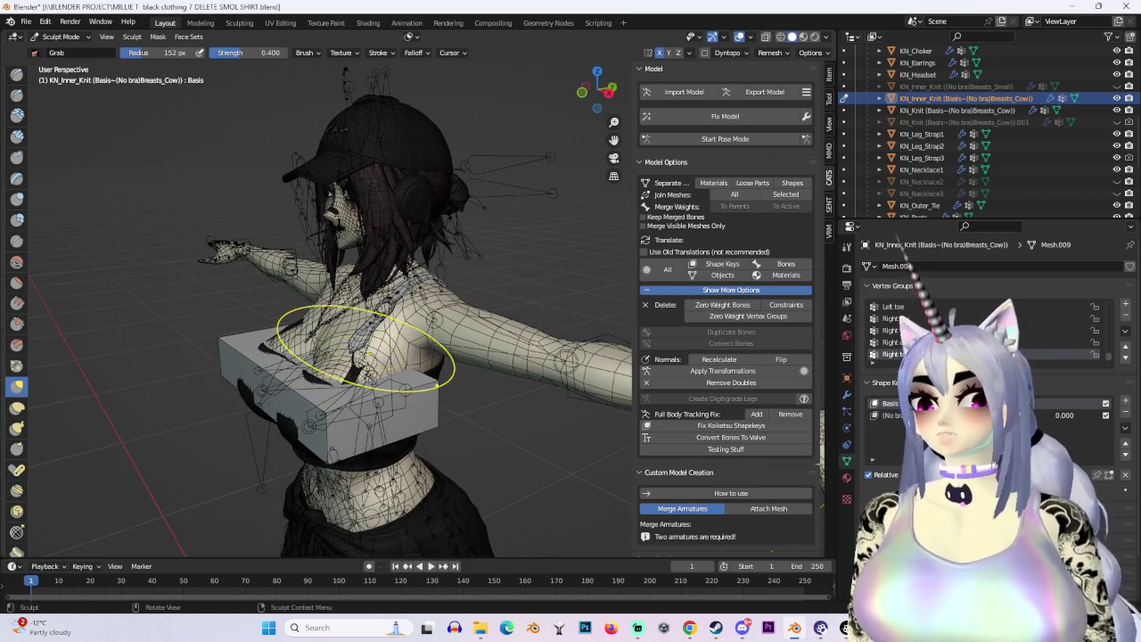
scroll(366, 348, up, 3)
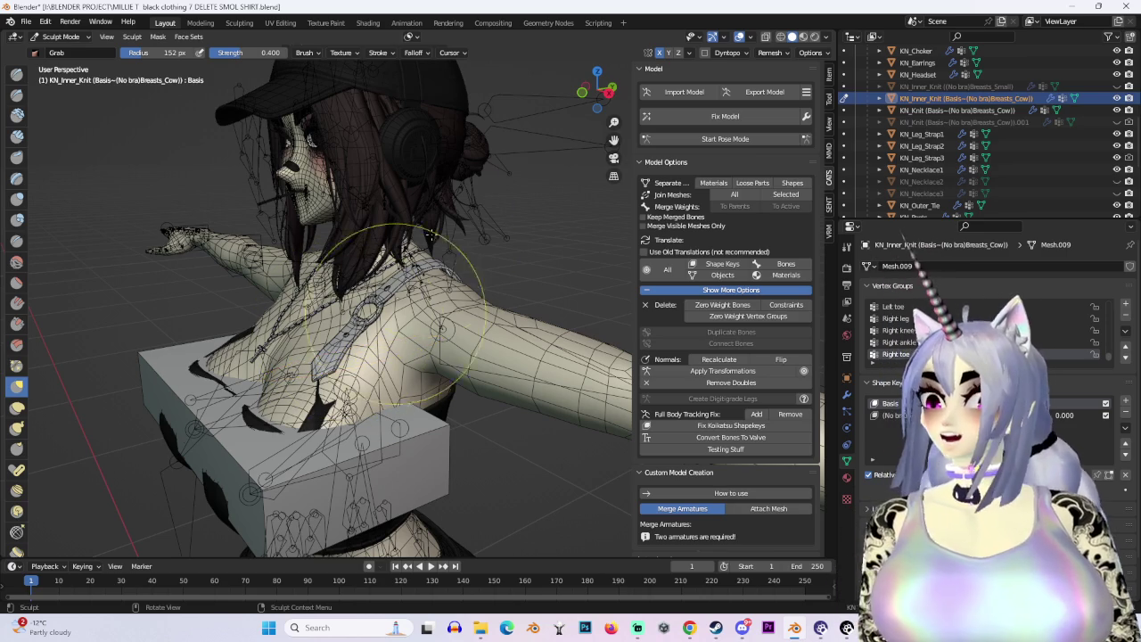
click(582, 91)
scroll(526, 382, down, 3)
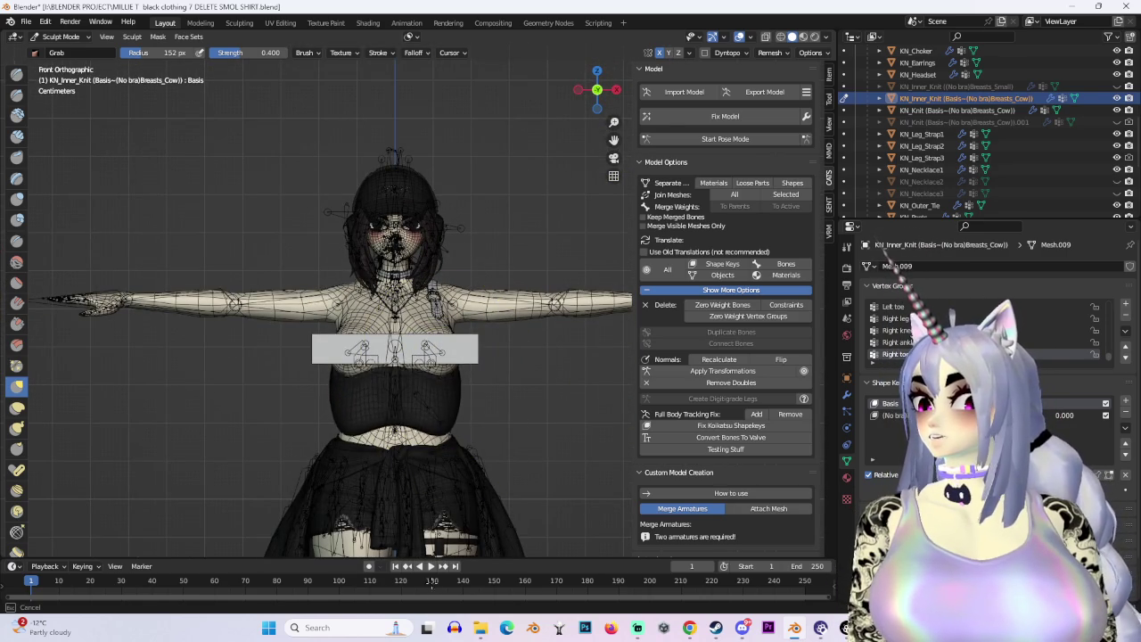
scroll(395, 395, up, 5)
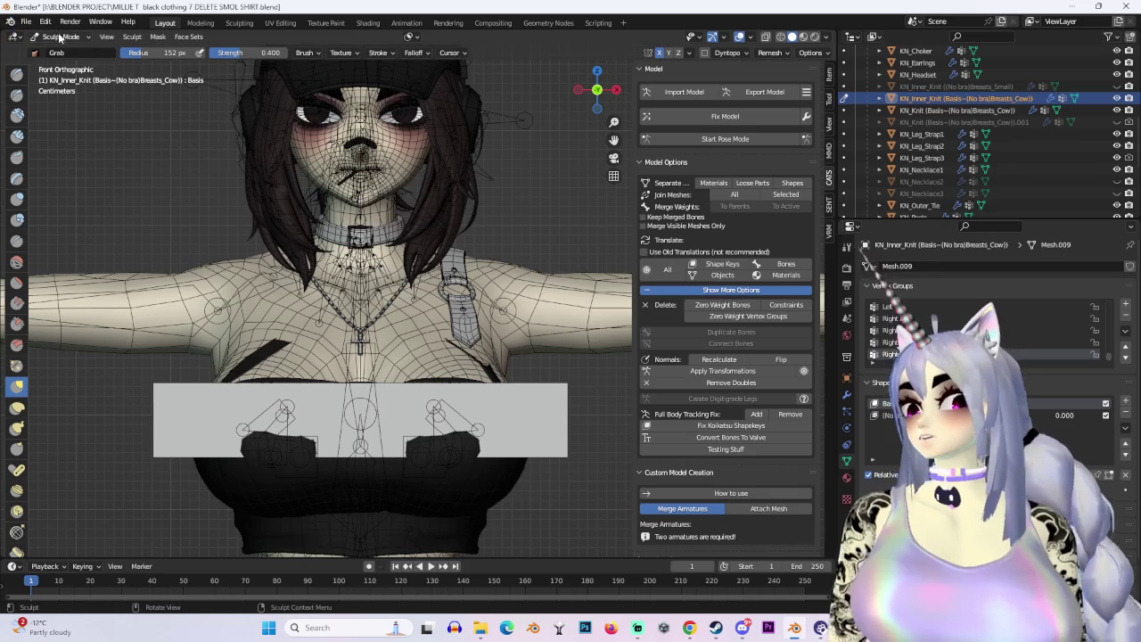
Return to Object Mode, select BODY.002, enter Sculpt Mode on it, then bring up Discord.
click(60, 38)
click(55, 42)
click(396, 332)
mouse_move(396, 331)
middle_down()
mouse_move(262, 390)
mouse_move(276, 392)
middle_up()
click(60, 38)
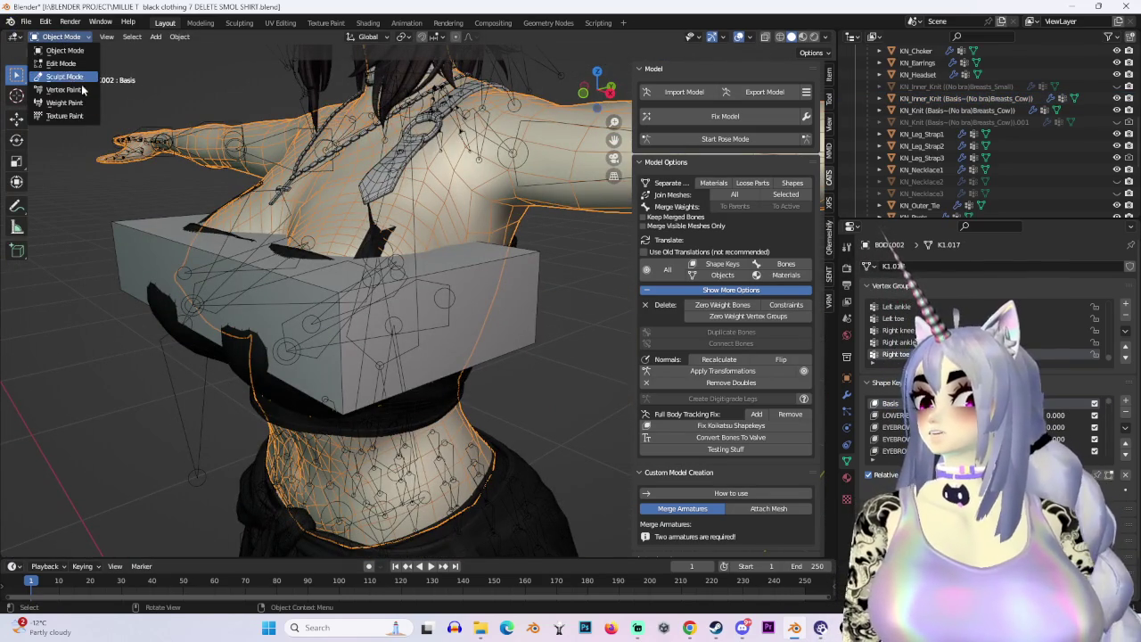
click(64, 77)
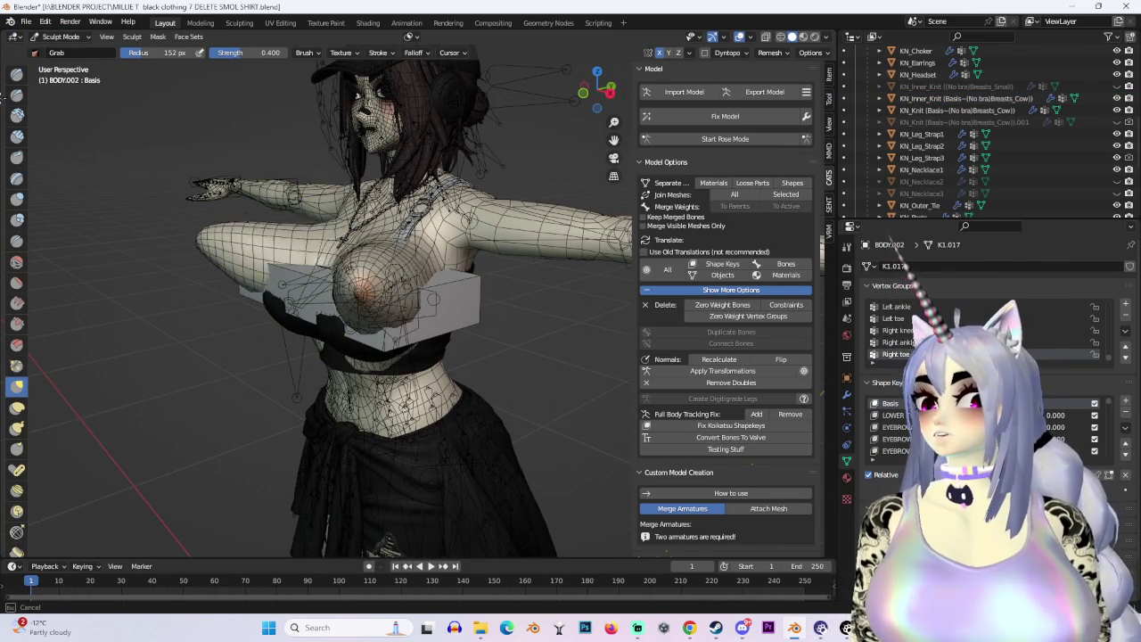
mouse_move(305, 356)
middle_down()
mouse_move(492, 348)
mouse_move(523, 365)
mouse_move(479, 486)
mouse_move(493, 527)
middle_up()
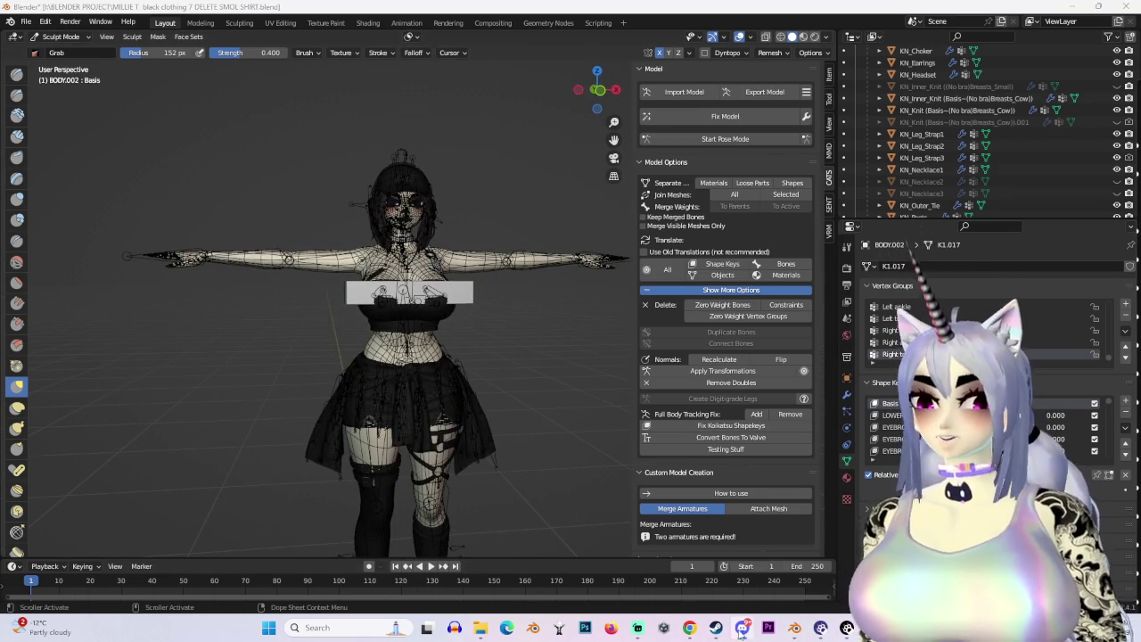
key(alt+Tab)
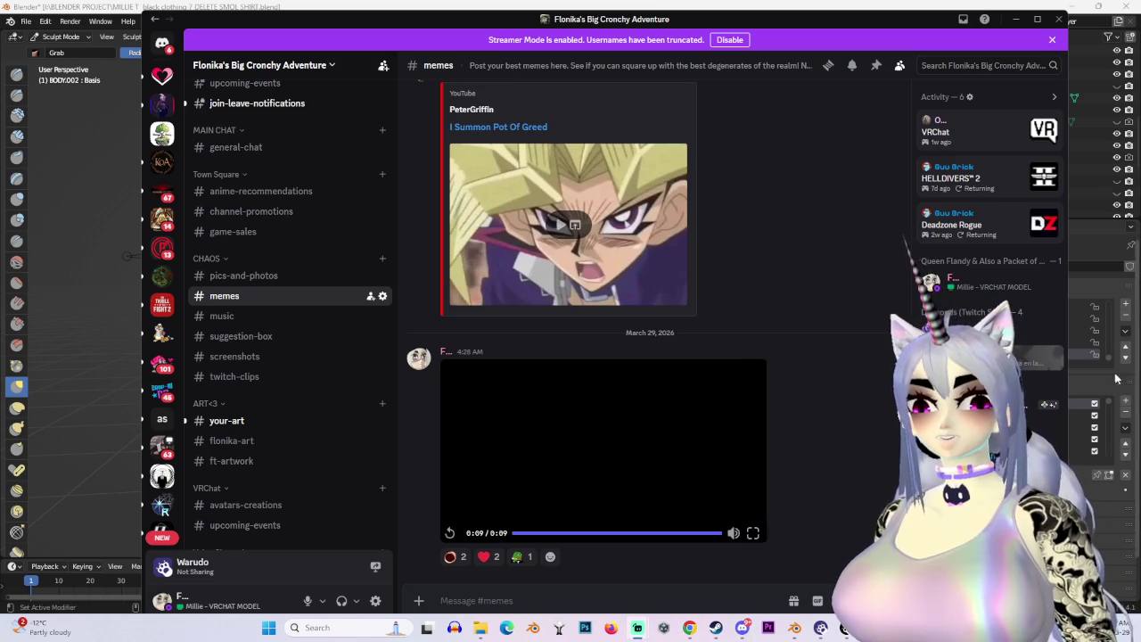
Watch the memes-channel video full screen twice, then exit full screen.
click(753, 533)
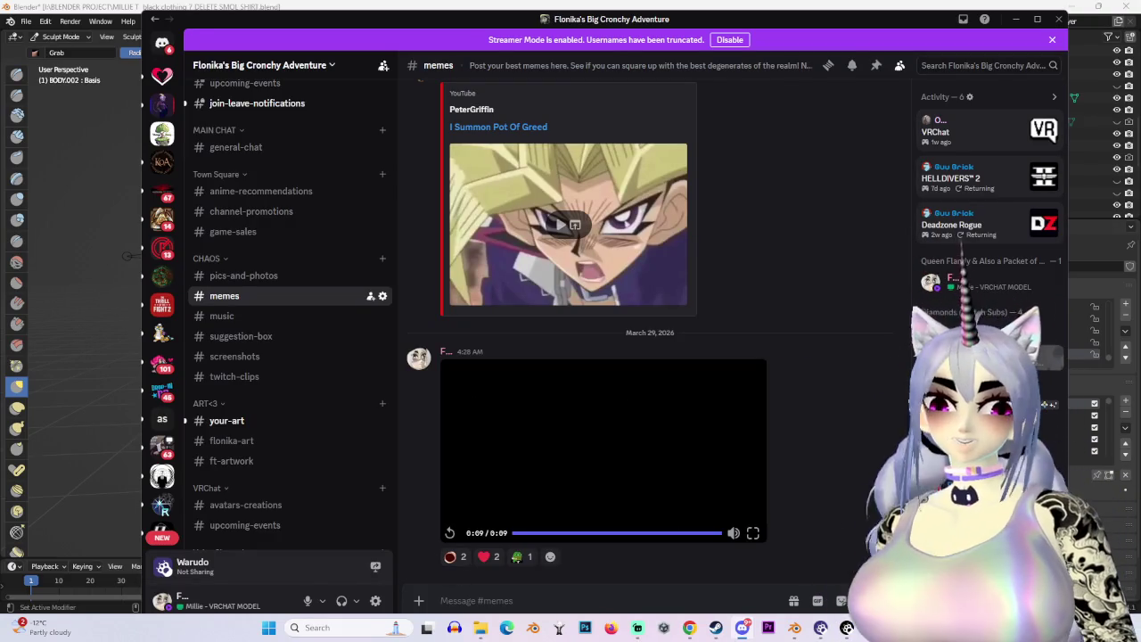
click(754, 531)
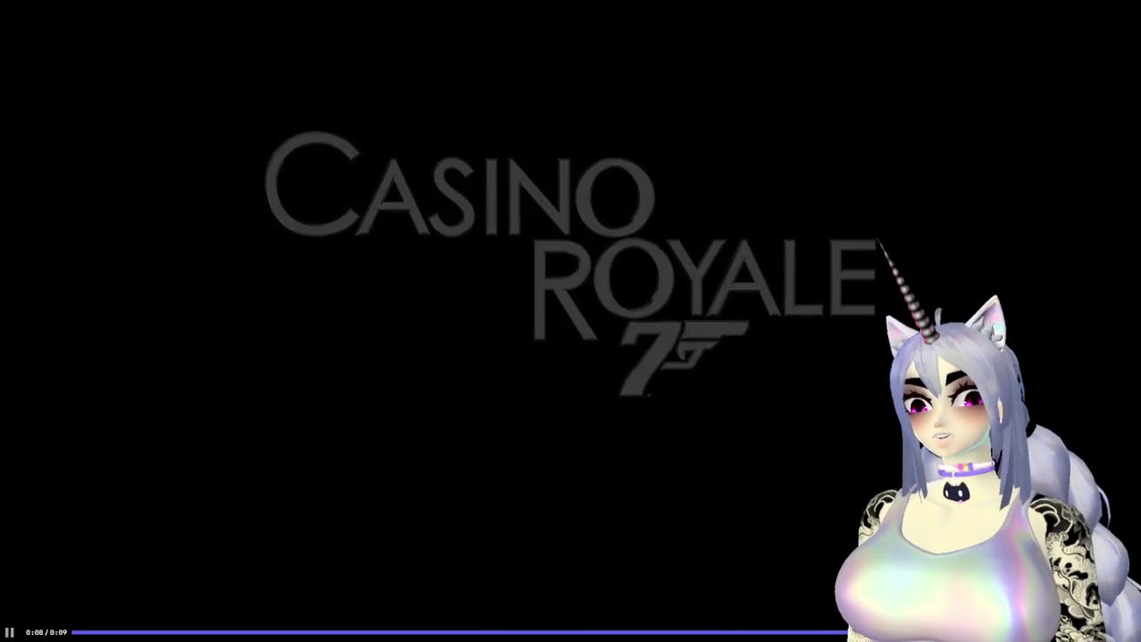
key(Escape)
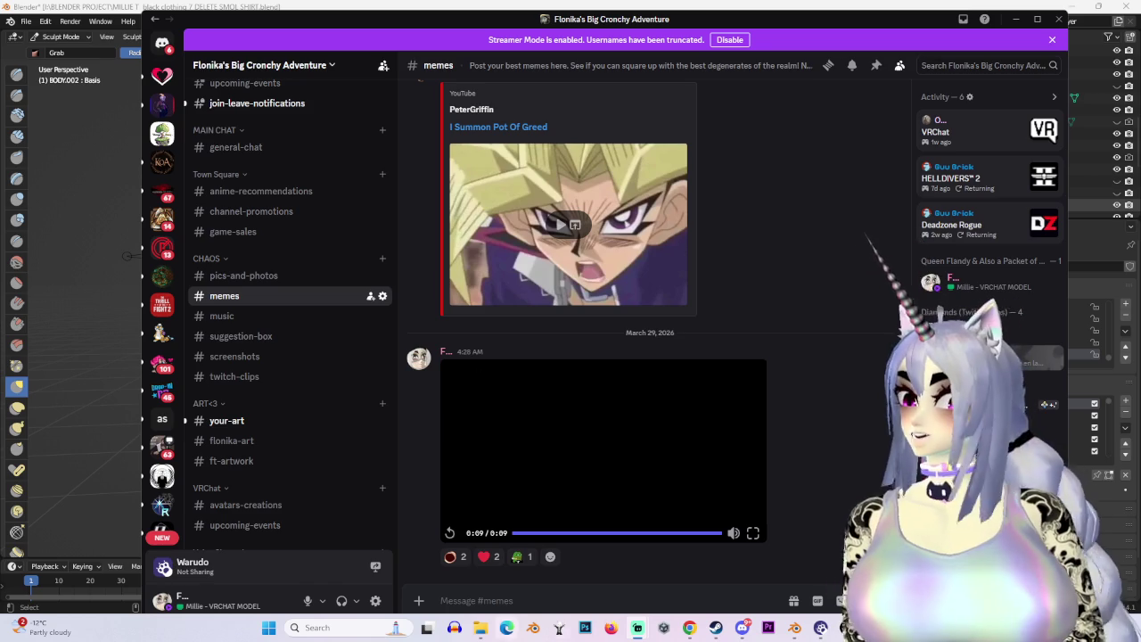
Reopen the video full screen, replay and pause it, exit, and minimize Discord.
click(753, 532)
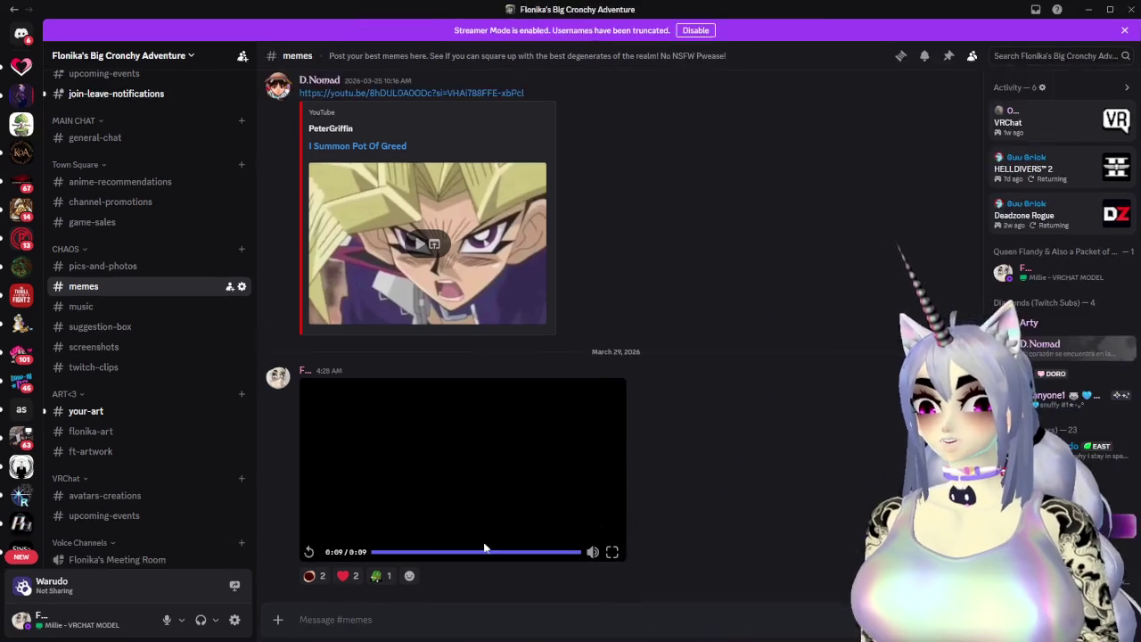
click(5, 634)
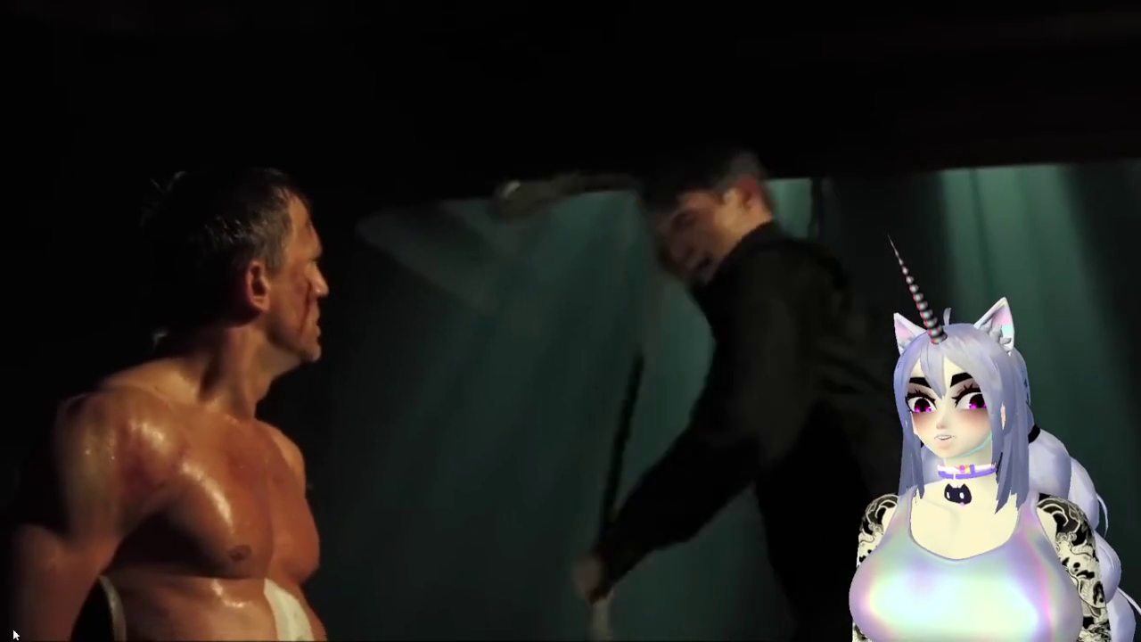
click(13, 634)
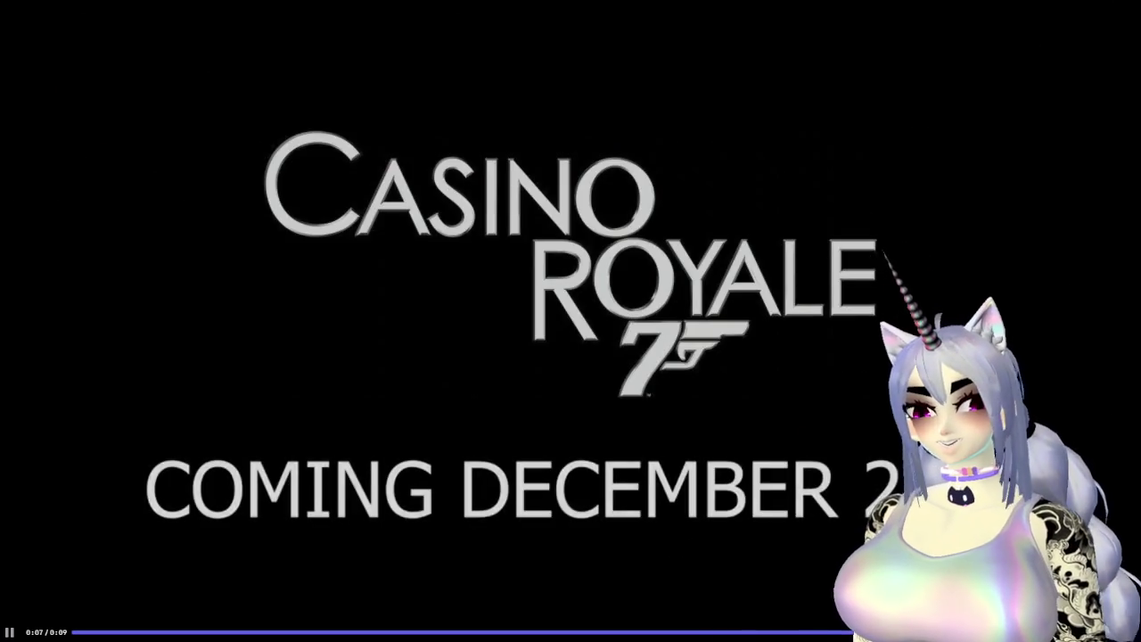
key(Escape)
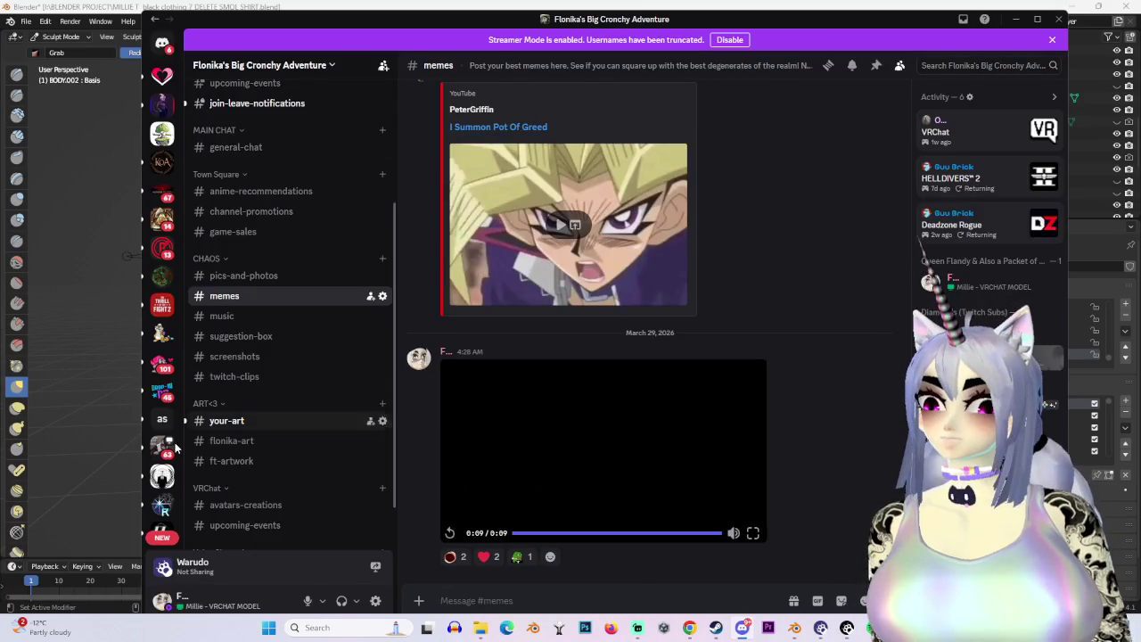
scroll(159, 446, down, 2)
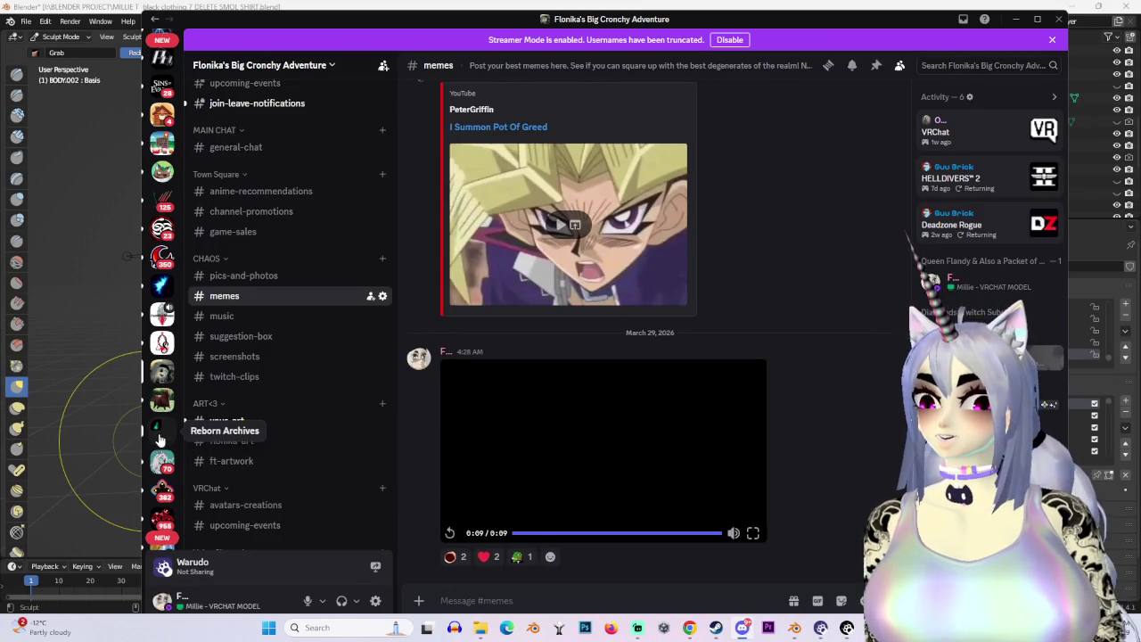
click(1021, 25)
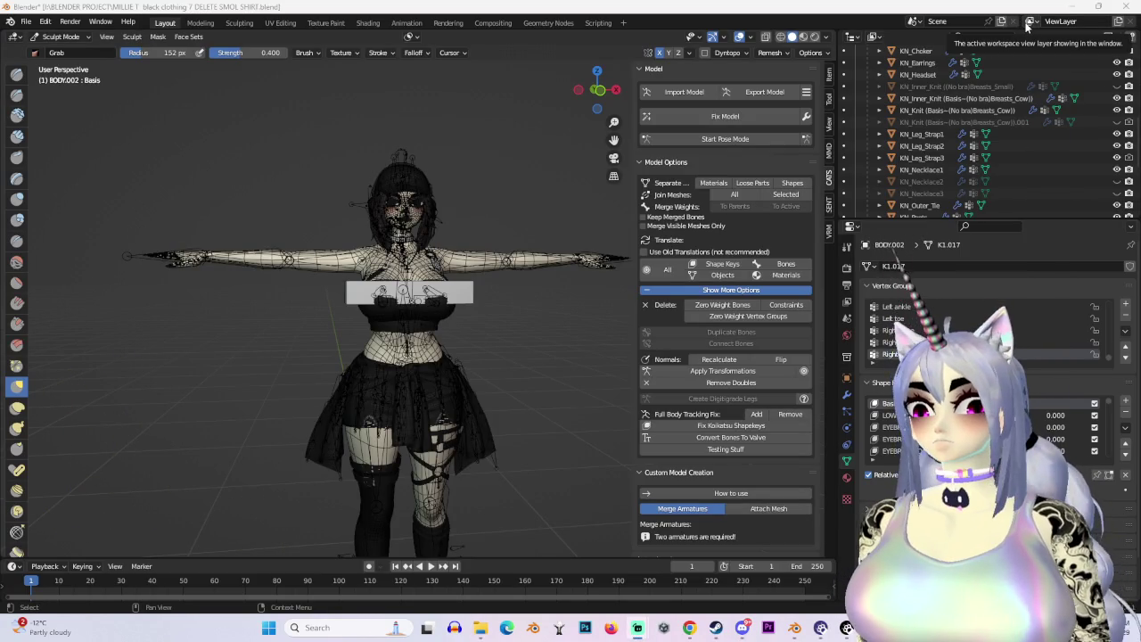
Inspect BODY.002 from side and front orthographic views, zoom out, and minimize Blender.
mouse_move(542, 346)
middle_down()
mouse_move(477, 337)
mouse_move(468, 401)
mouse_move(554, 334)
mouse_move(626, 353)
mouse_move(515, 321)
middle_up()
scroll(516, 321, up, 3)
click(604, 92)
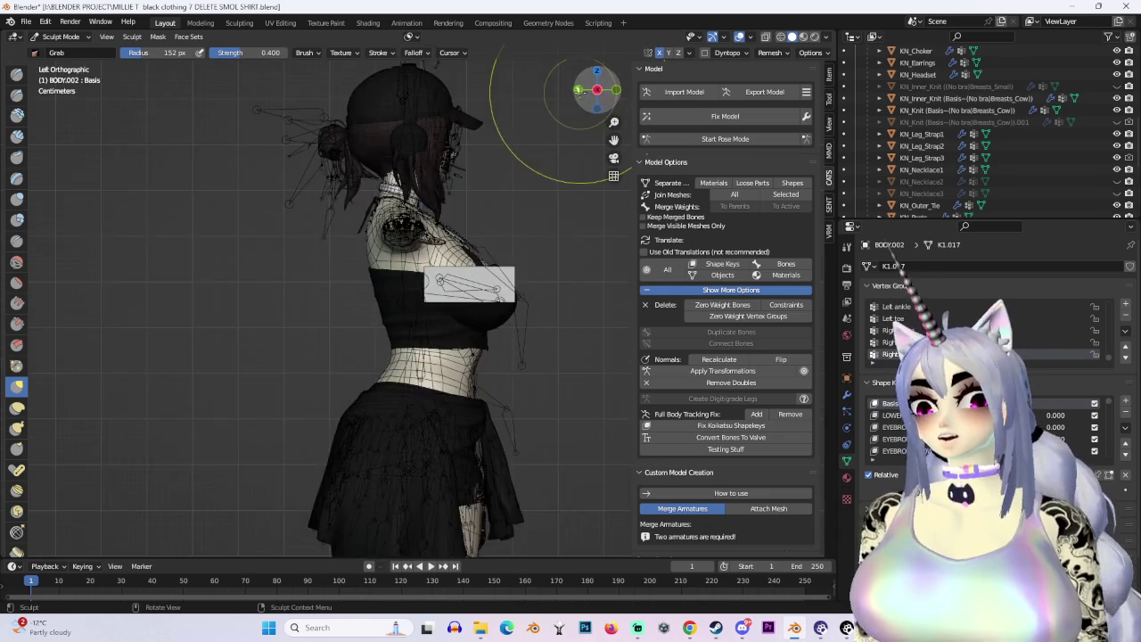
click(578, 90)
click(615, 90)
click(578, 90)
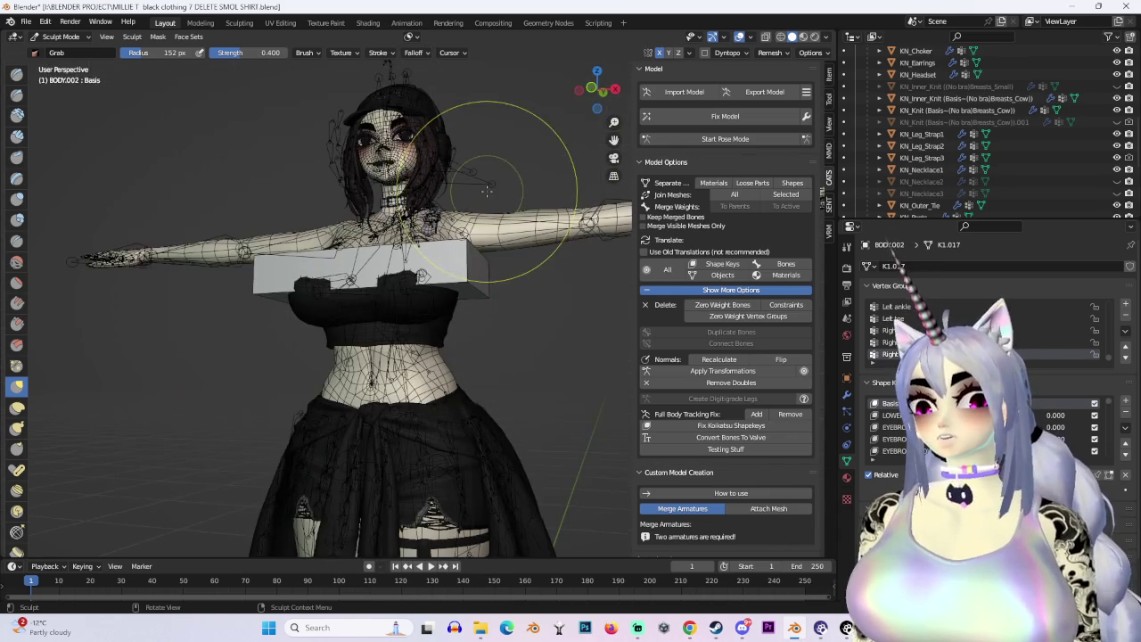
mouse_move(590, 87)
mouse_down()
mouse_move(619, 75)
mouse_move(606, 82)
mouse_up()
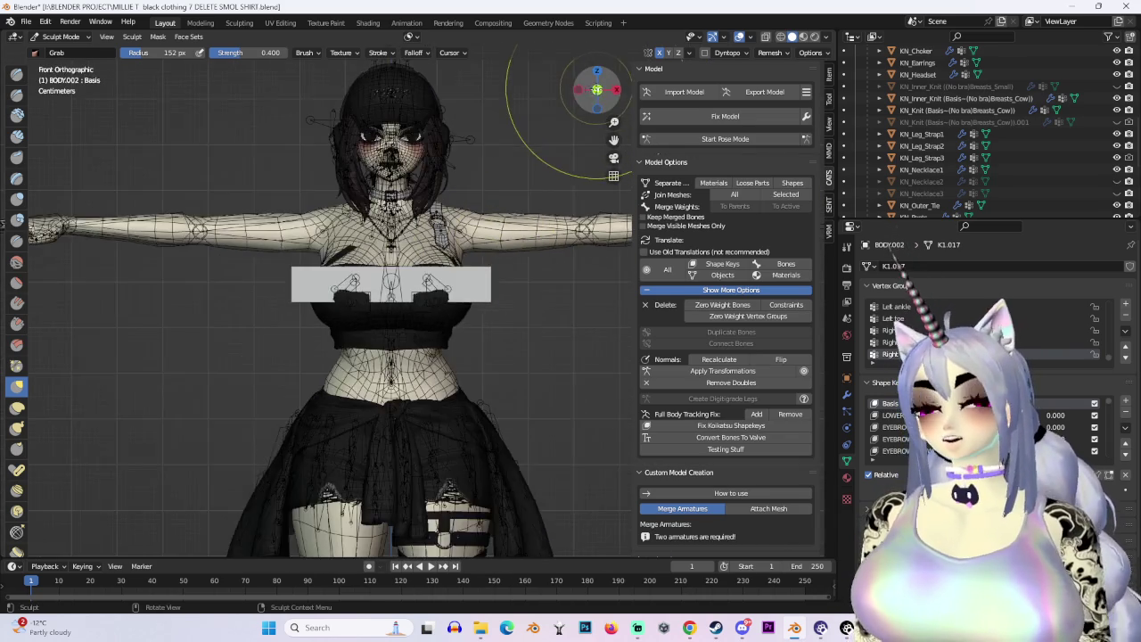
scroll(624, 230, down, 4)
scroll(471, 293, up, 5)
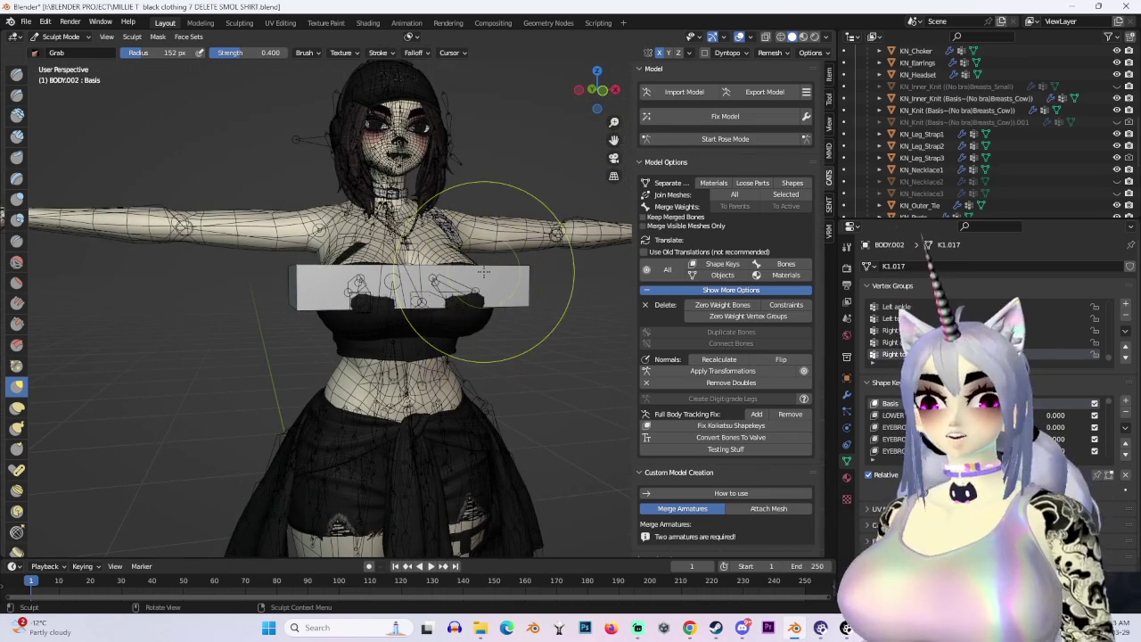
scroll(466, 264, down, 2)
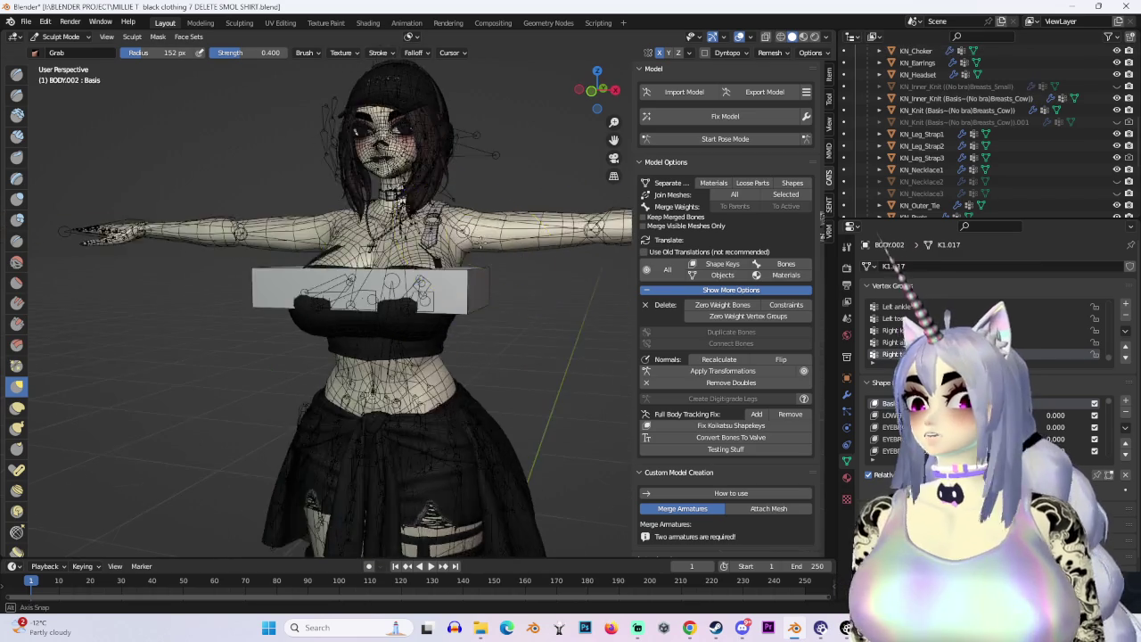
scroll(466, 264, down, 3)
click(1081, 8)
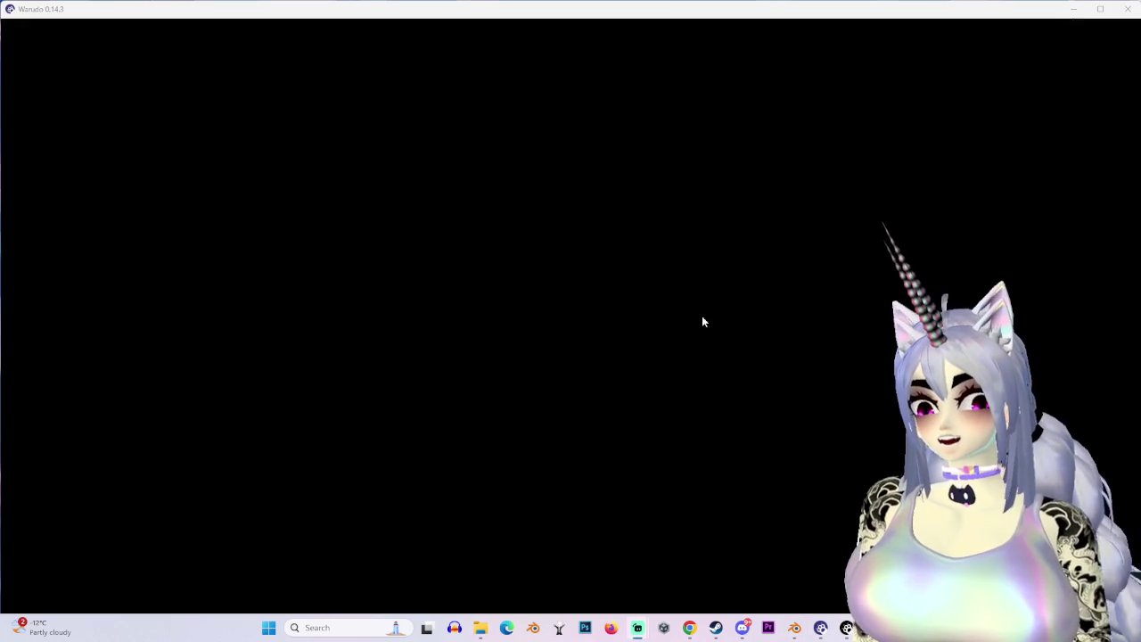
Minimize both Warudo windows and launch Chivalry 2 from the Steam library with PLAY.
click(1075, 17)
click(878, 114)
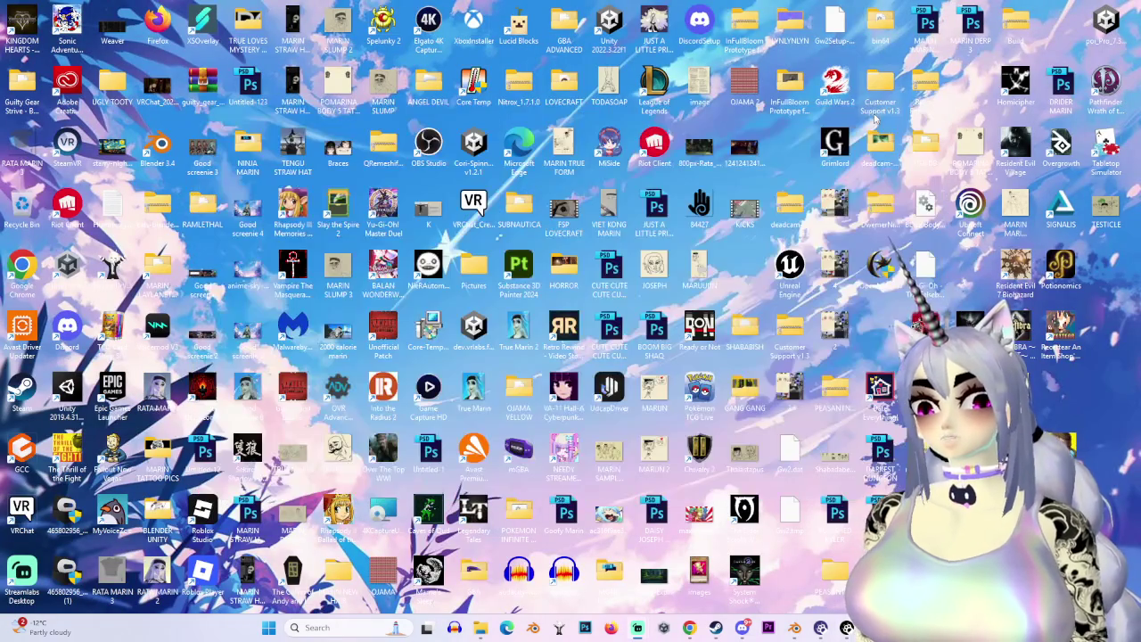
click(716, 628)
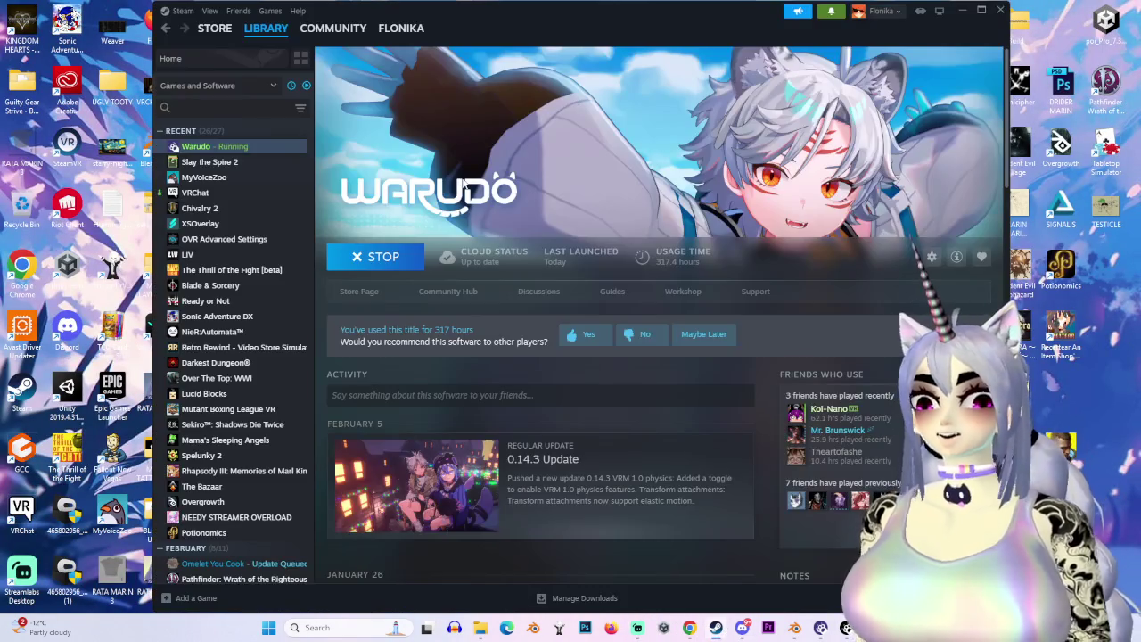
click(215, 164)
click(209, 207)
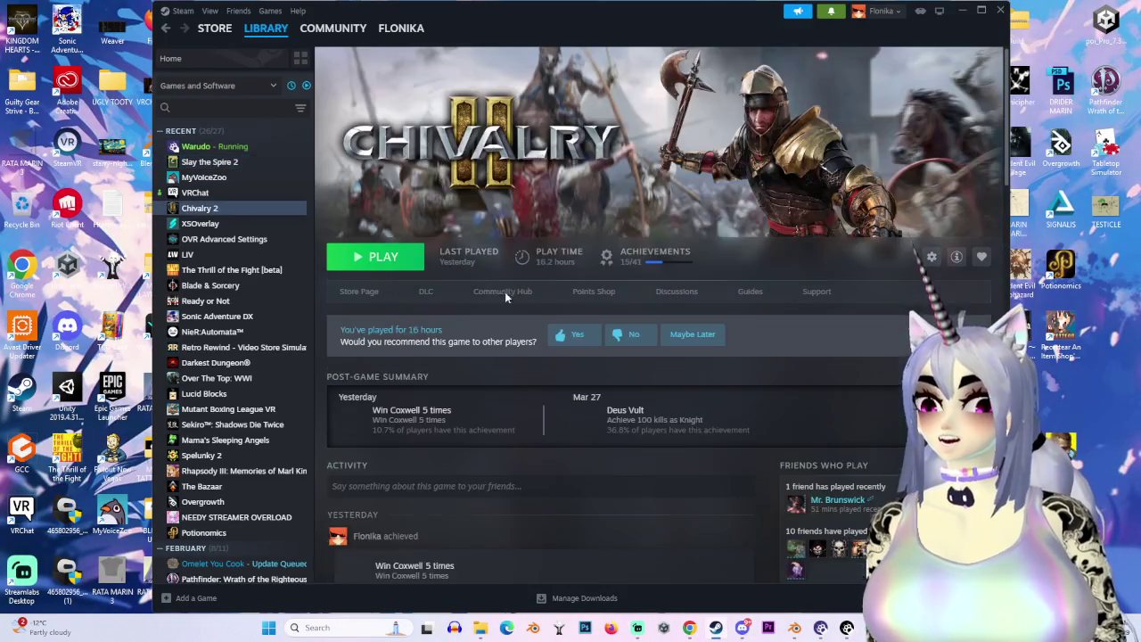
click(365, 257)
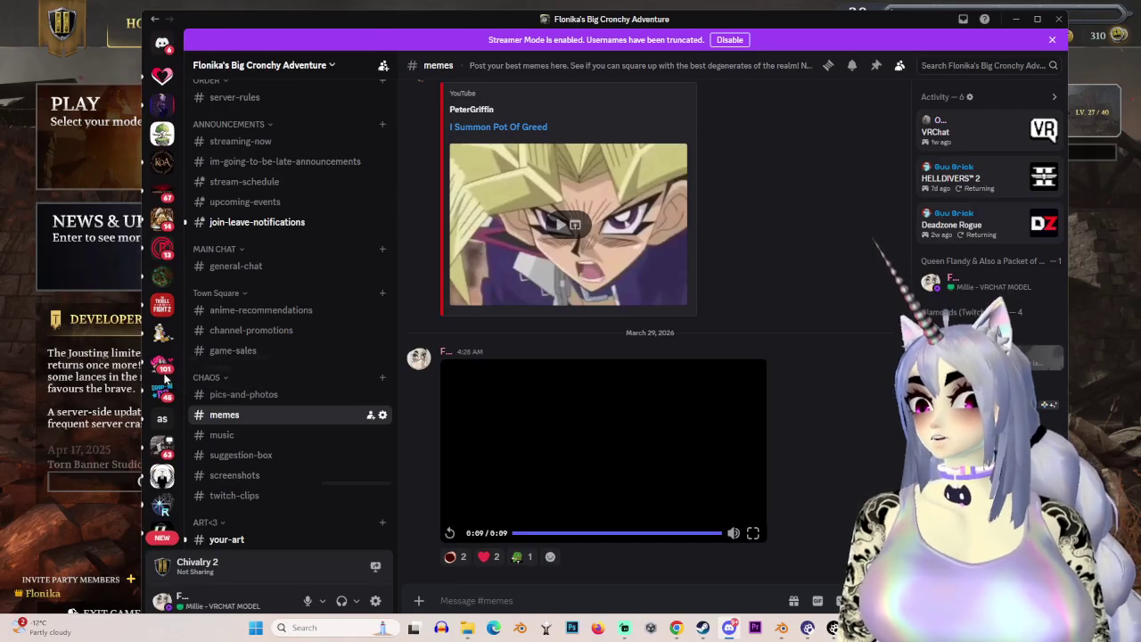
Go to the OneShotVRP Return To Blackwell Screenshots thread and view the swamp screenshot enlarged.
scroll(161, 368, down, 5)
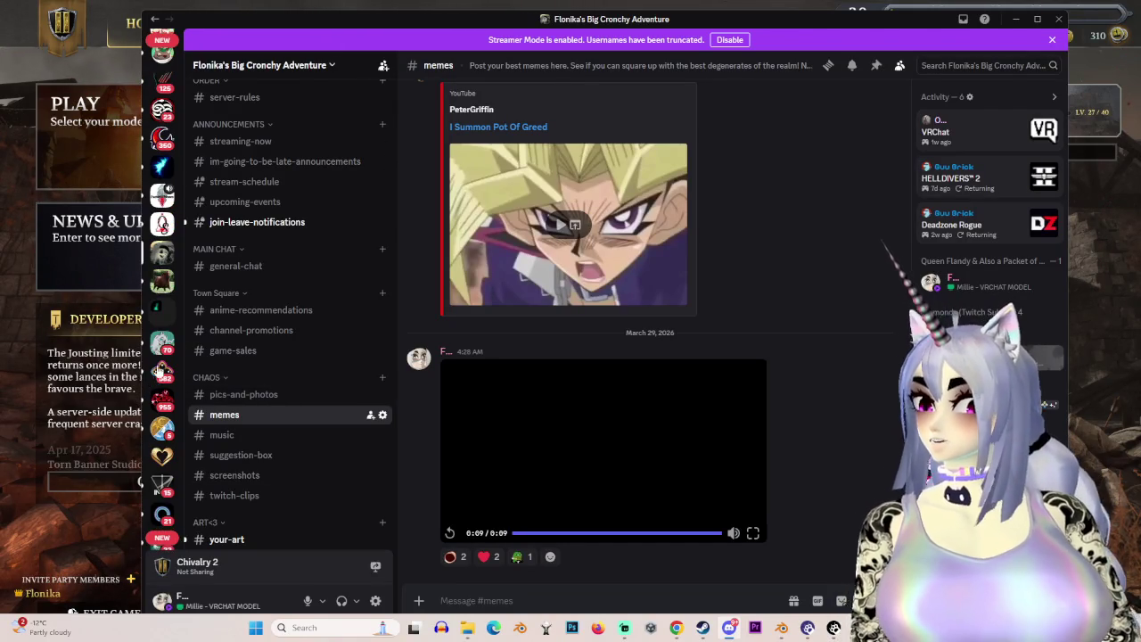
click(163, 224)
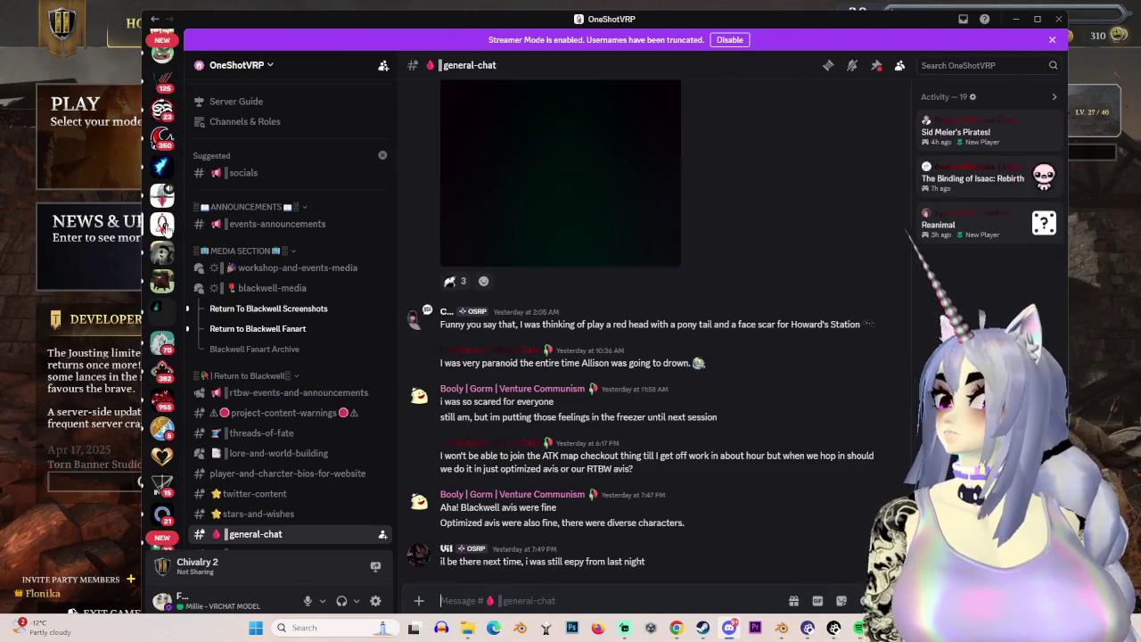
click(282, 309)
click(278, 328)
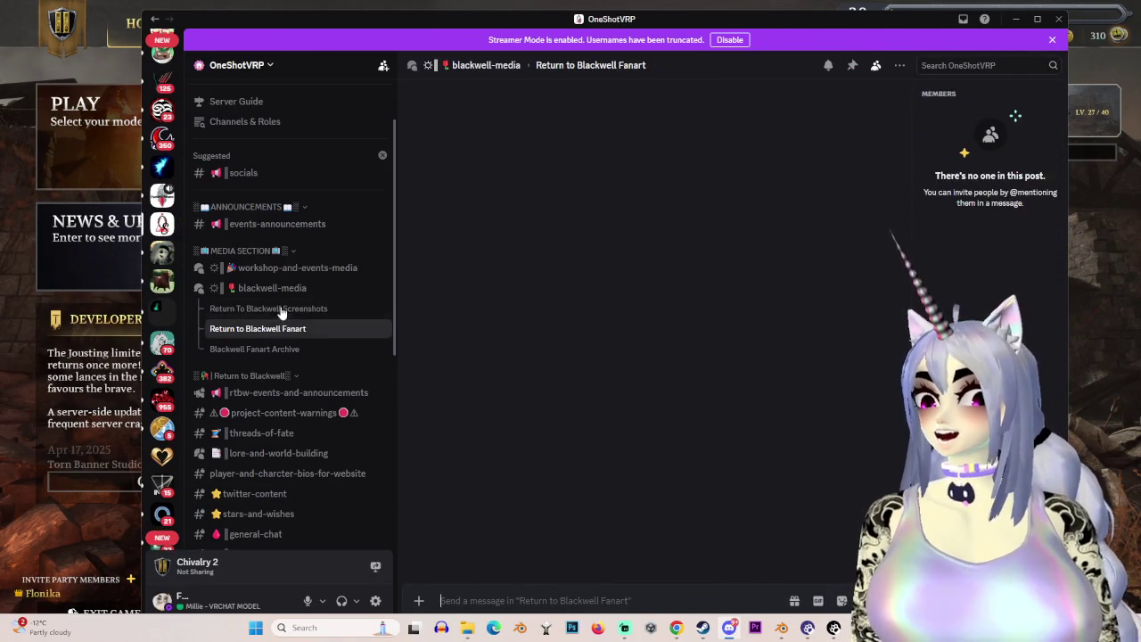
click(282, 309)
scroll(677, 384, up, 2)
scroll(628, 370, up, 3)
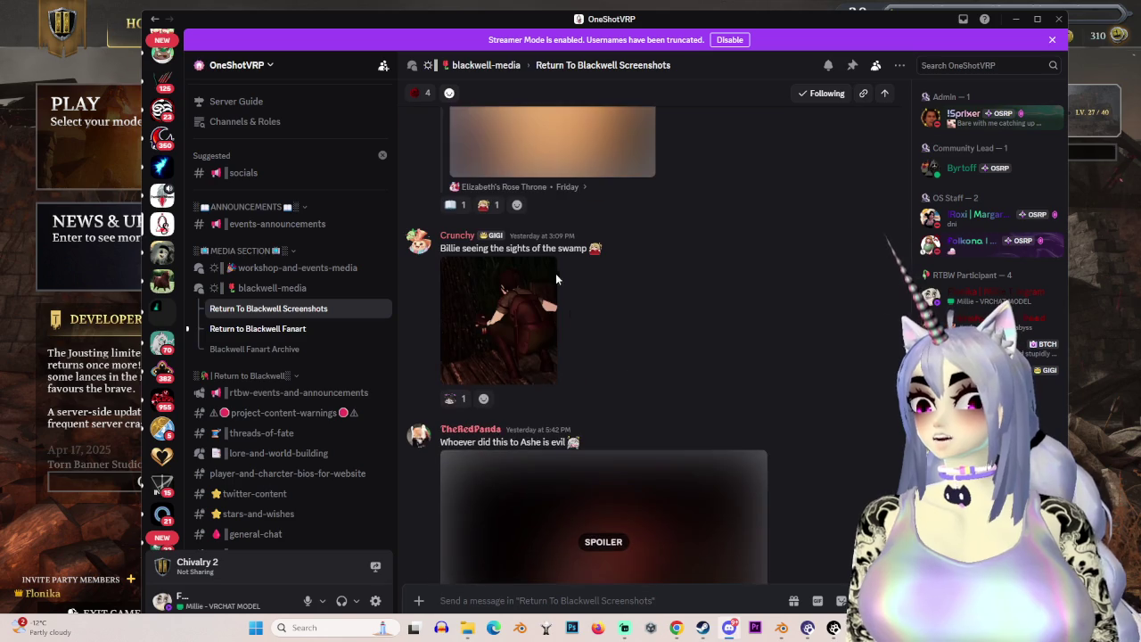
click(522, 330)
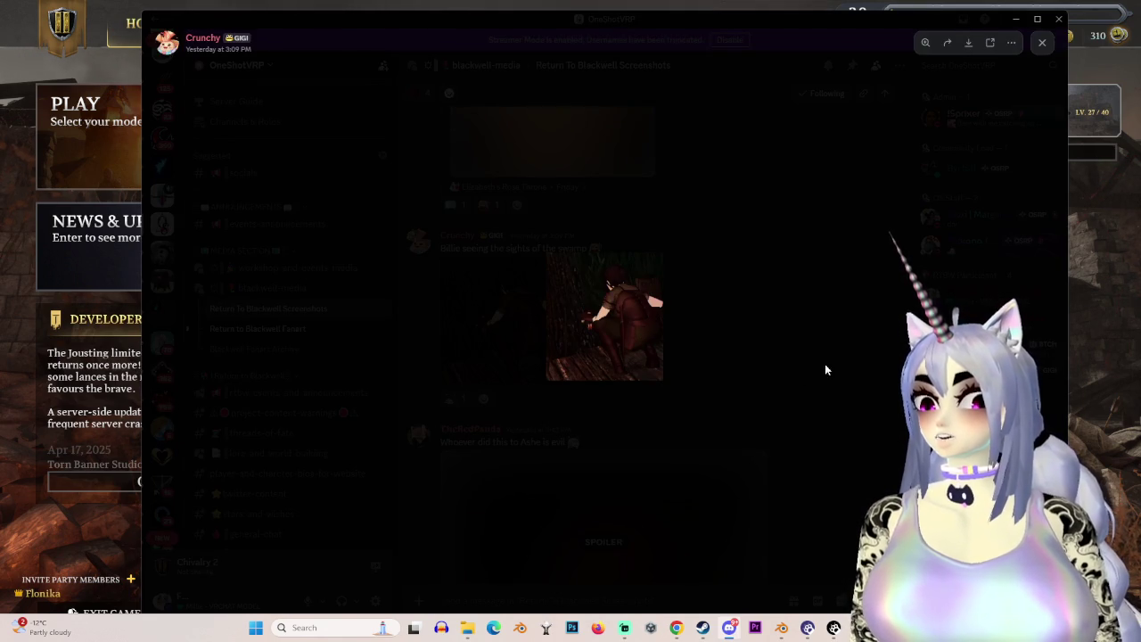
click(825, 363)
Reveal the spoiler-tagged screenshot, view it zoomed to fill the window, then close it.
click(613, 508)
scroll(633, 464, down, 2)
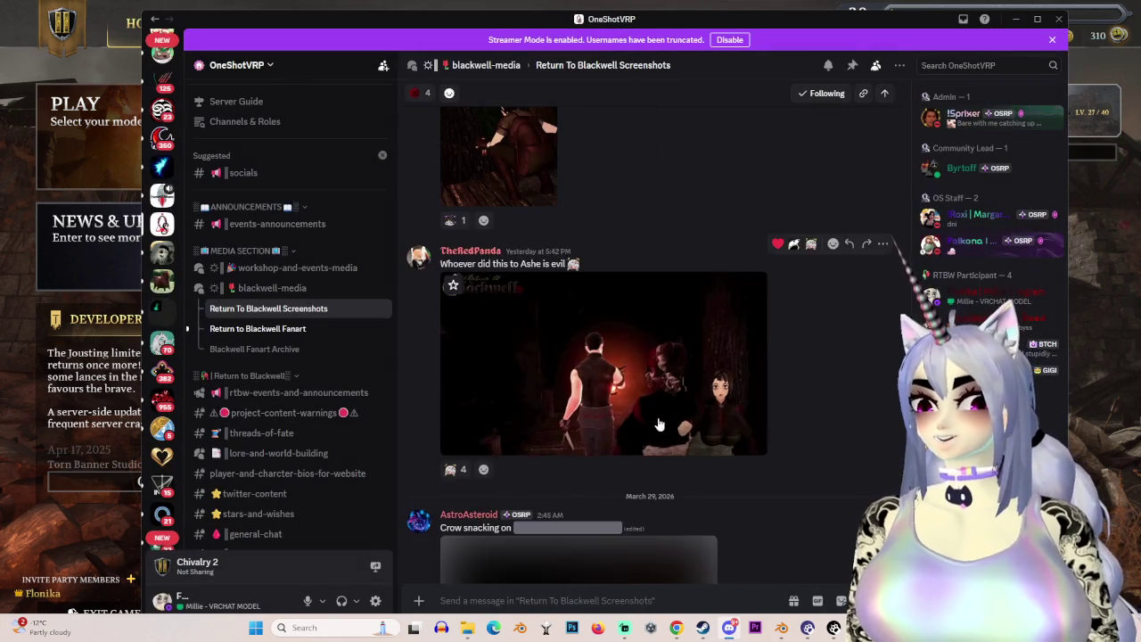
click(659, 425)
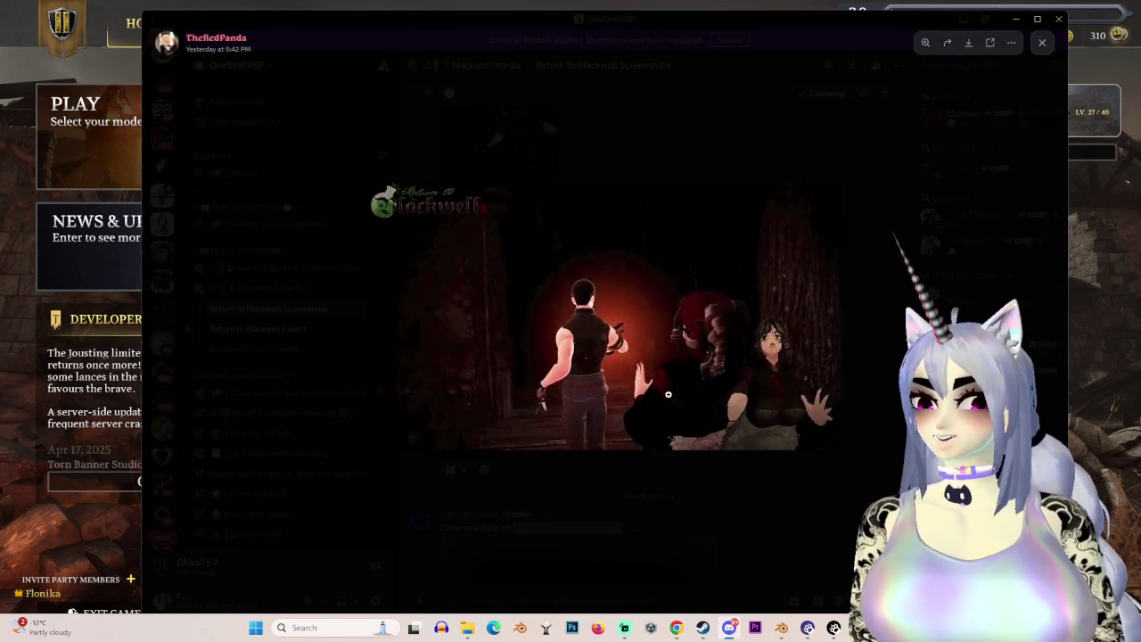
click(668, 394)
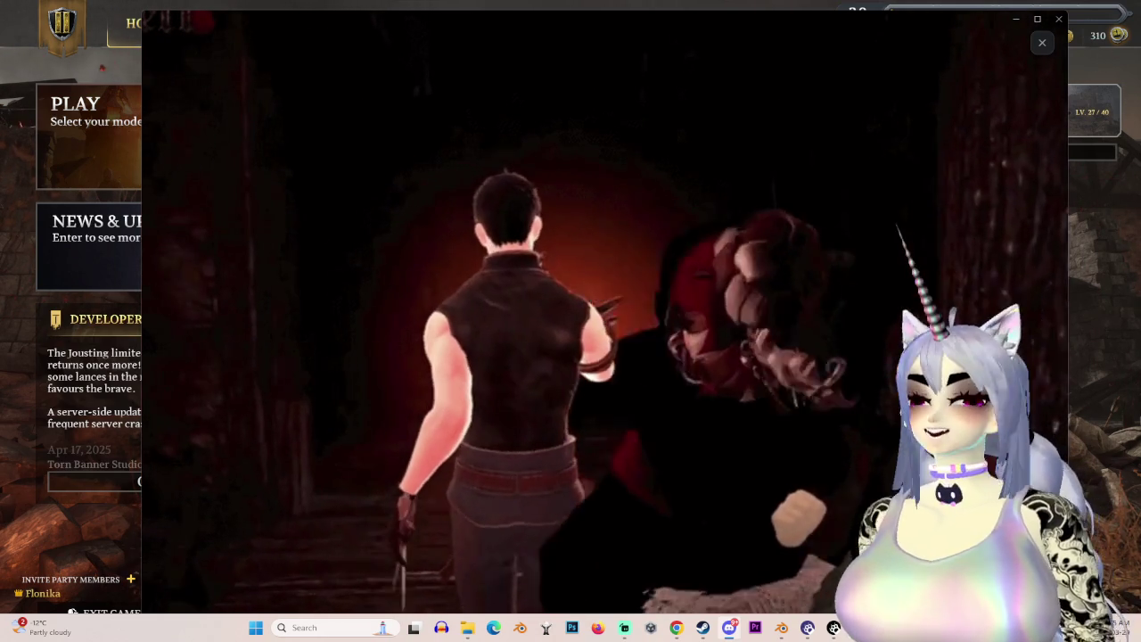
drag(675, 25, 478, 16)
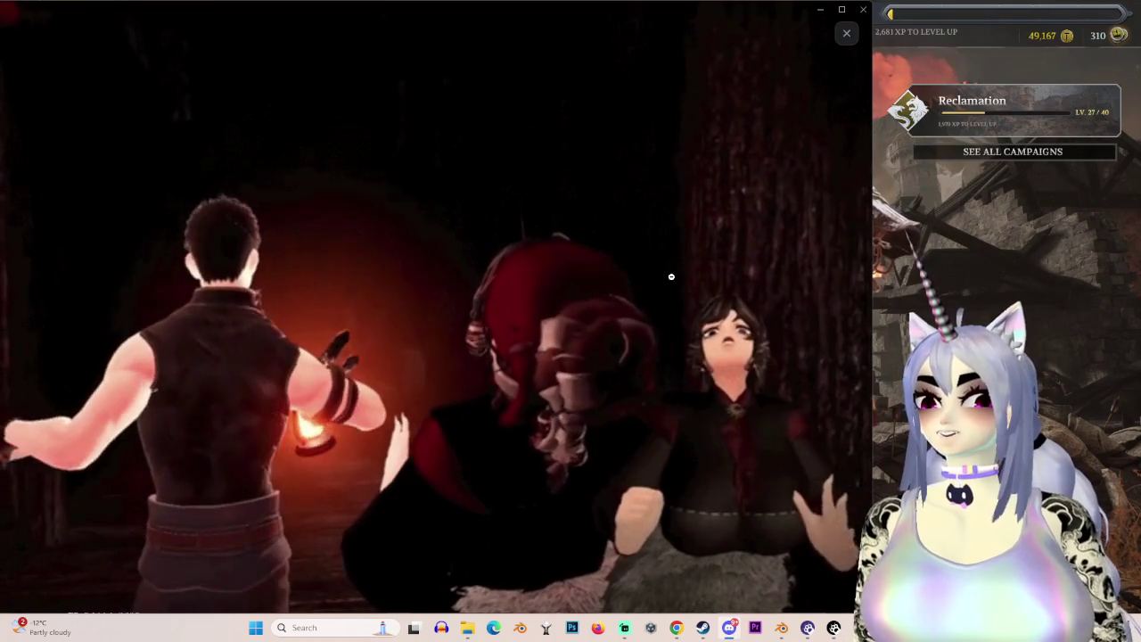
click(846, 33)
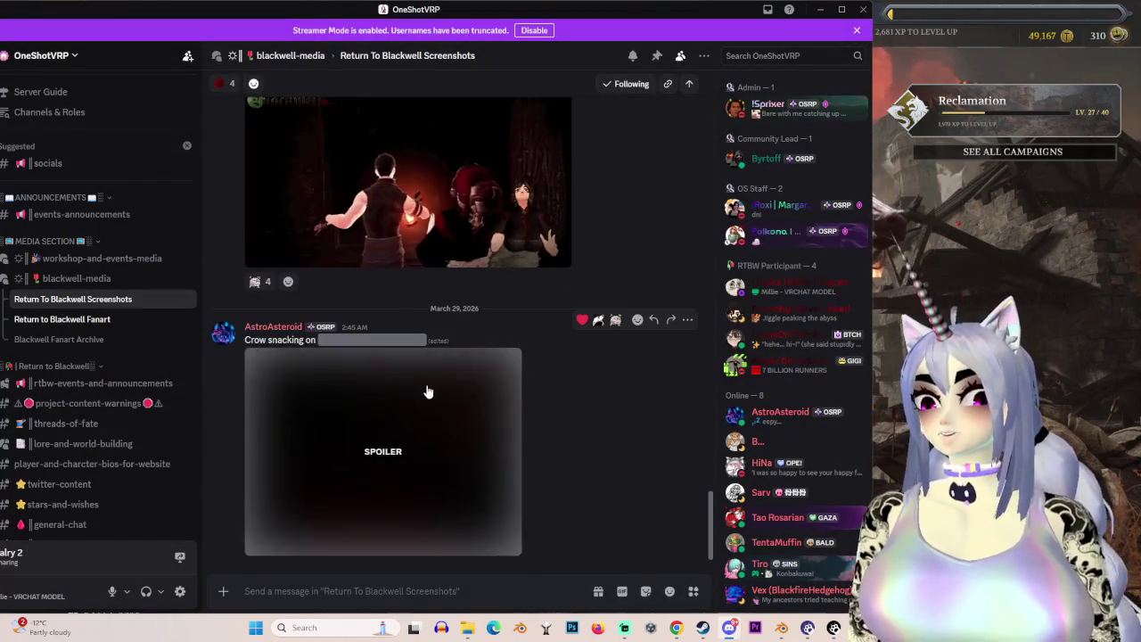
Reveal and enlarge the newest spoiler image, then view the swamp screenshot enlarged again.
click(428, 393)
click(404, 413)
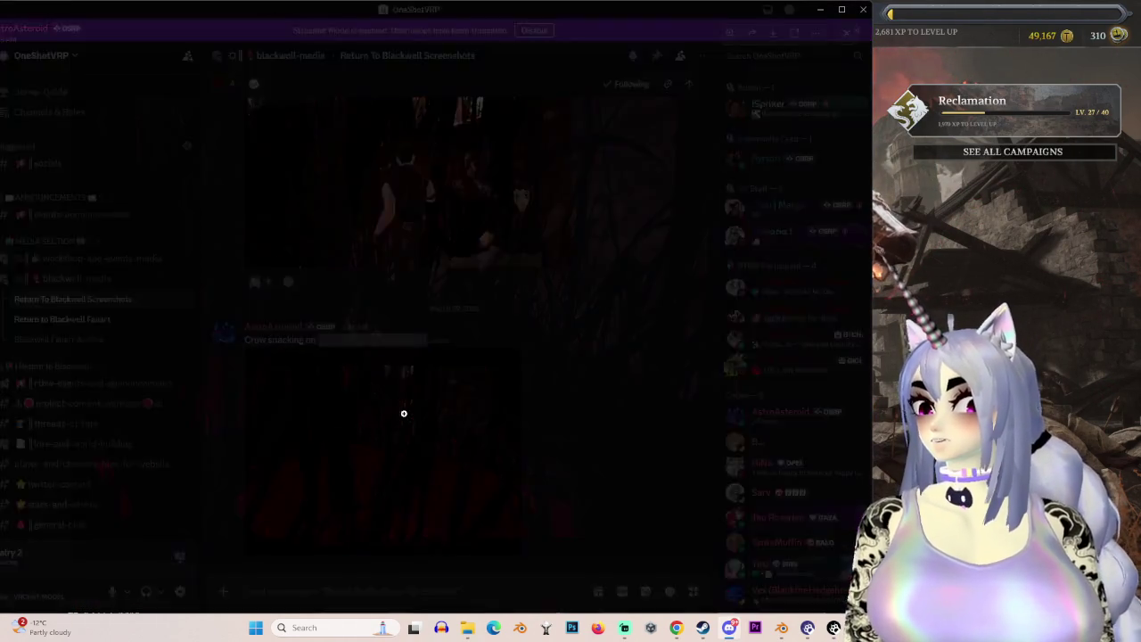
click(850, 42)
scroll(328, 361, up, 3)
scroll(328, 361, up, 2)
click(328, 361)
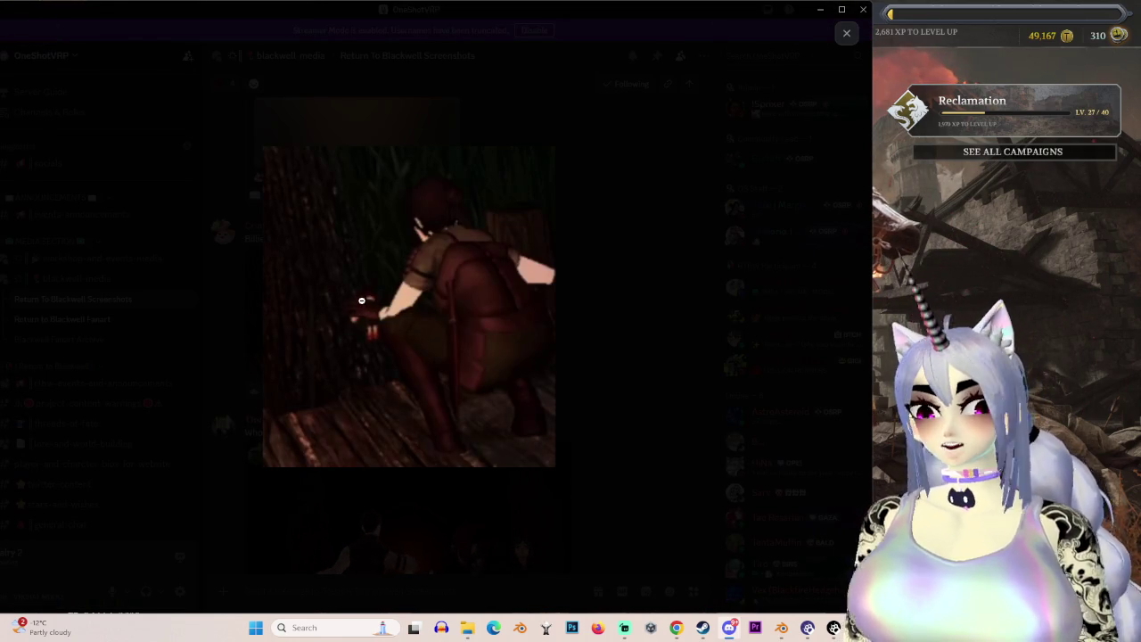
click(846, 33)
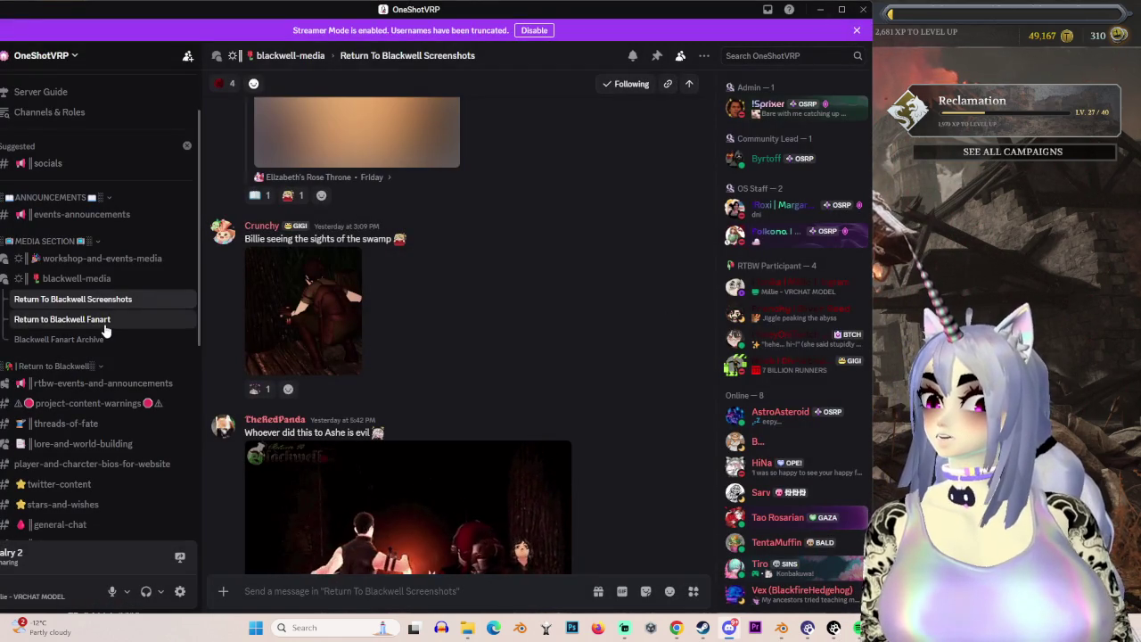
In Return to Blackwell Fanart, view the painted portrait, reveal the spoiler drawings and react.
click(105, 321)
click(306, 419)
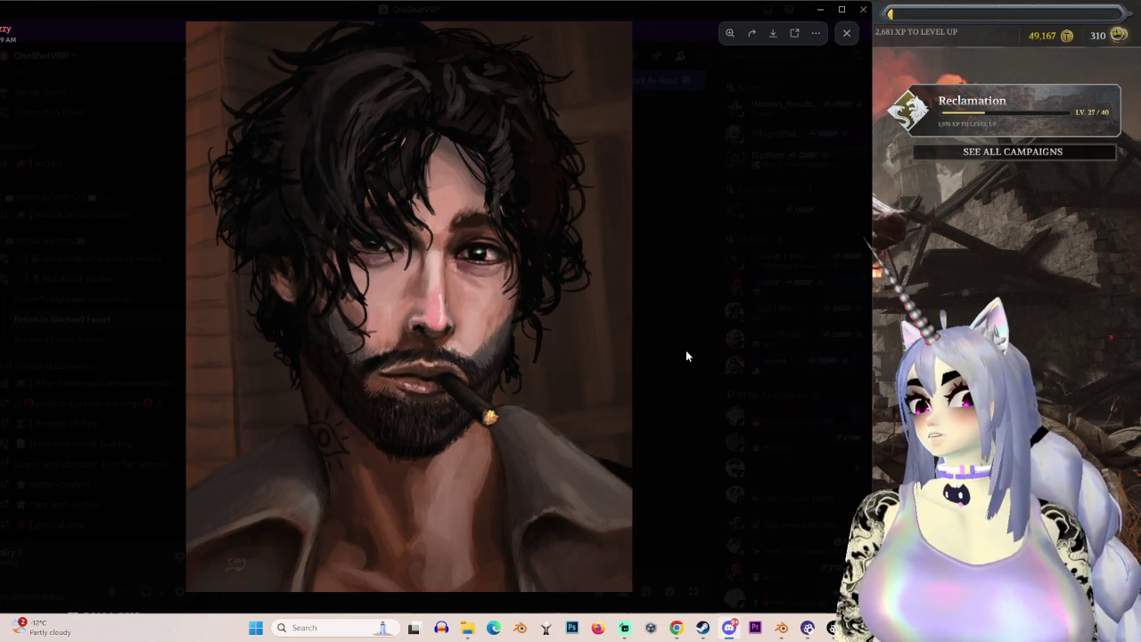
click(686, 355)
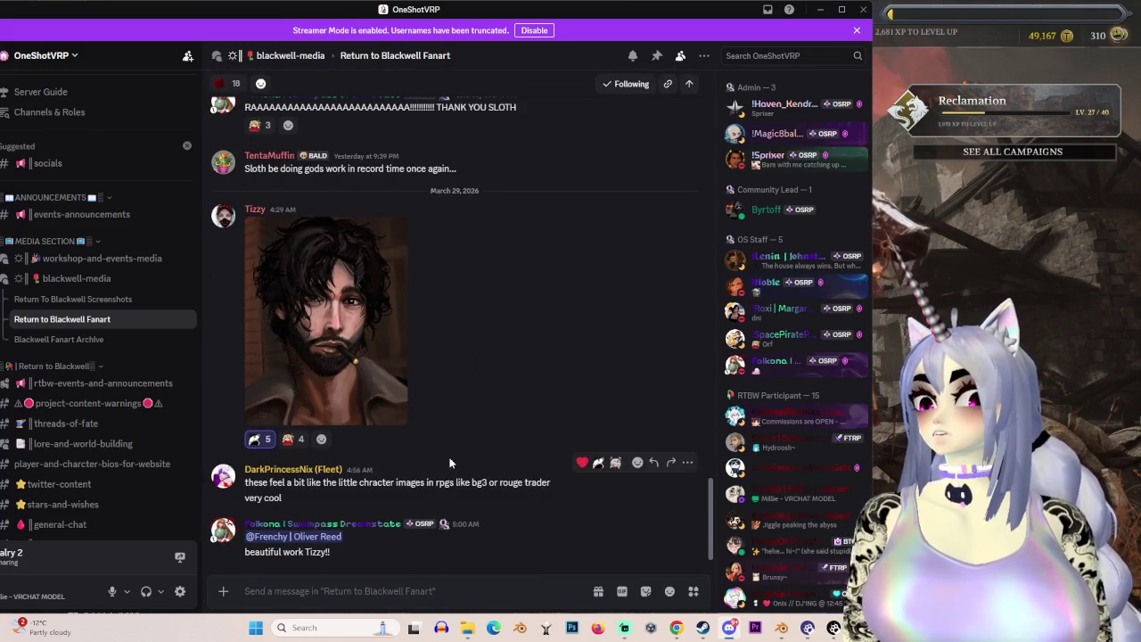
scroll(317, 444, up, 3)
scroll(316, 444, up, 3)
click(378, 526)
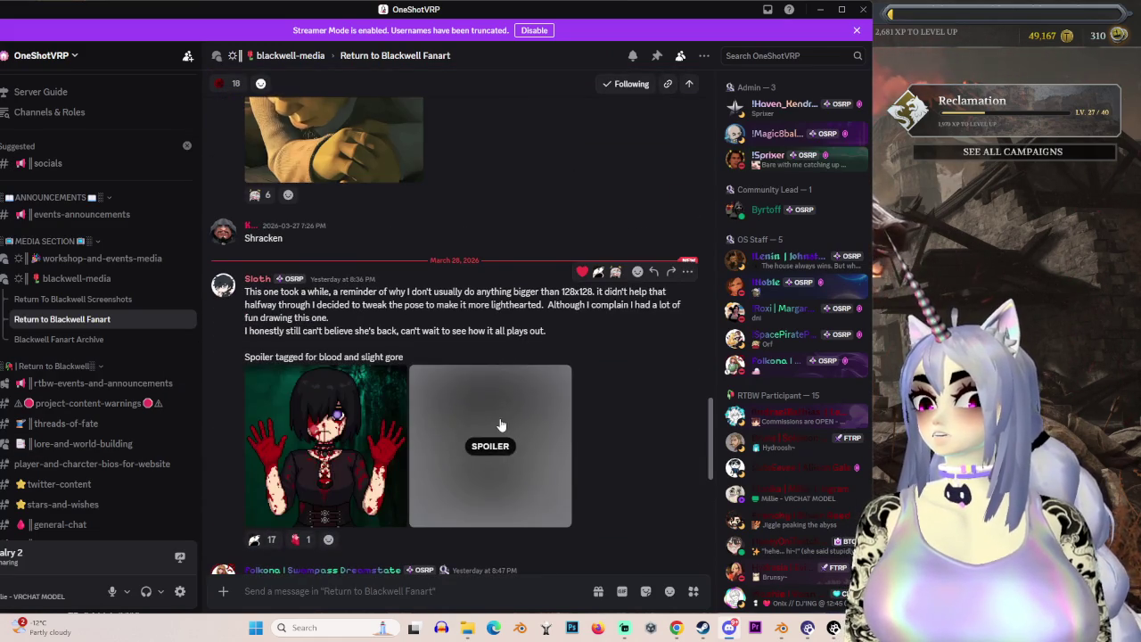
click(264, 541)
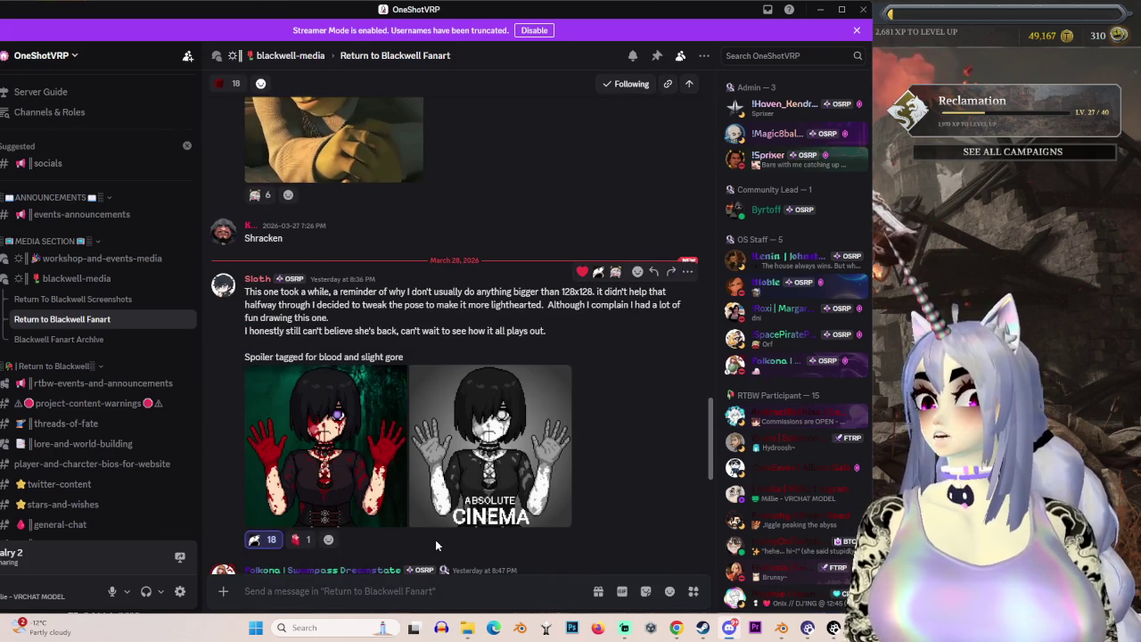
View the ogre image enlarged and zoomed to fill the viewer, then scroll the thread.
scroll(548, 535, up, 2)
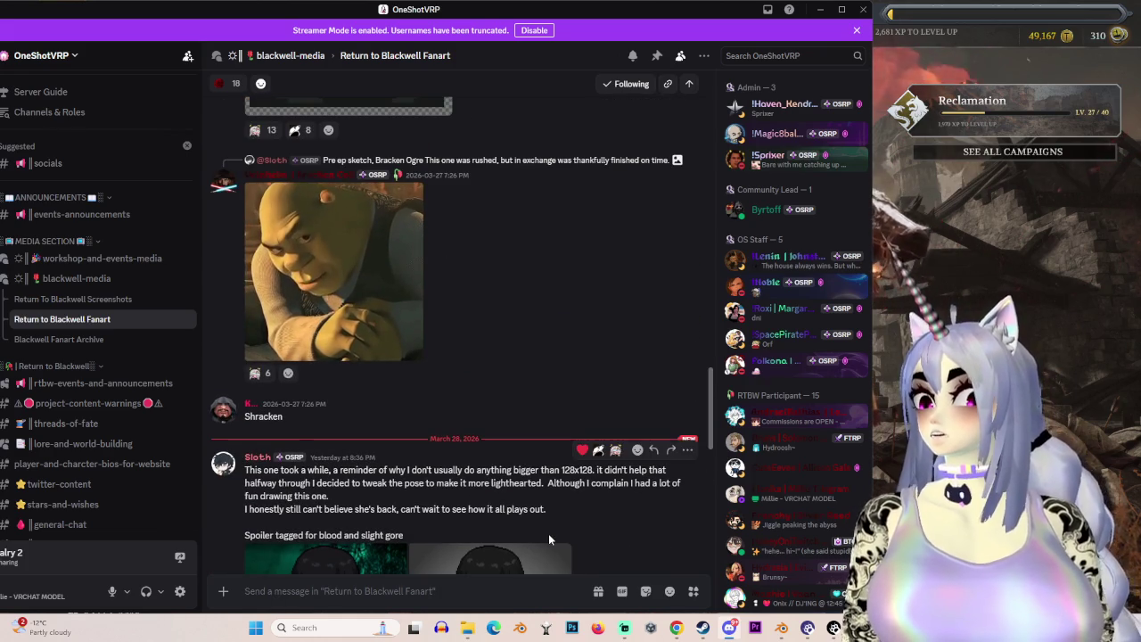
scroll(548, 533, up, 2)
click(384, 374)
click(390, 266)
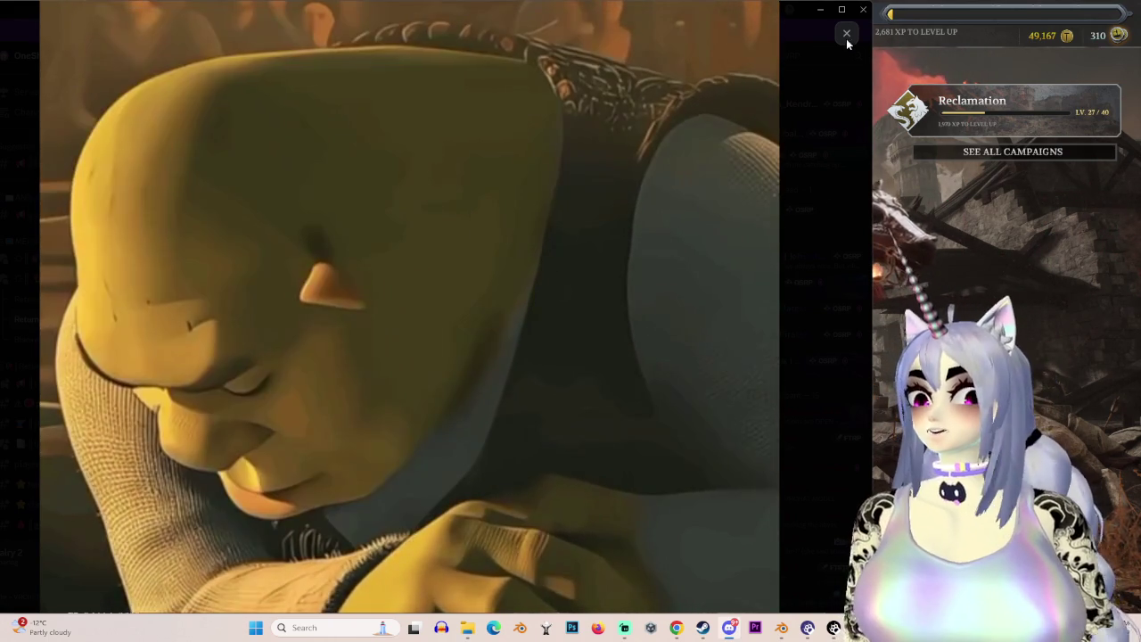
click(846, 34)
scroll(534, 515, down, 3)
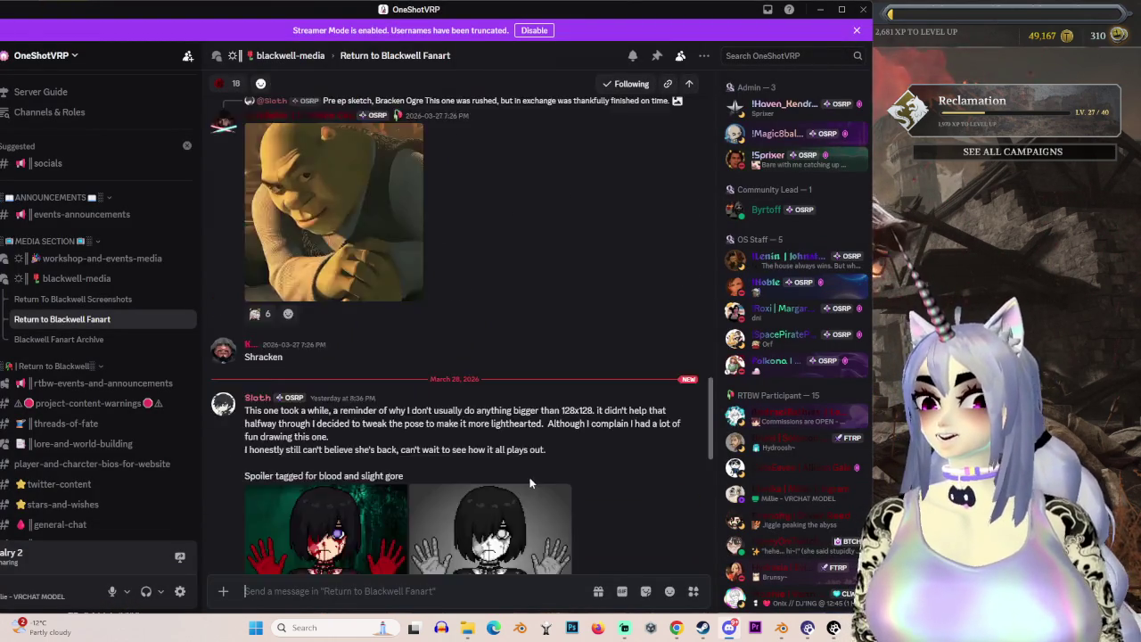
scroll(522, 495, down, 5)
scroll(498, 482, up, 3)
scroll(496, 495, up, 3)
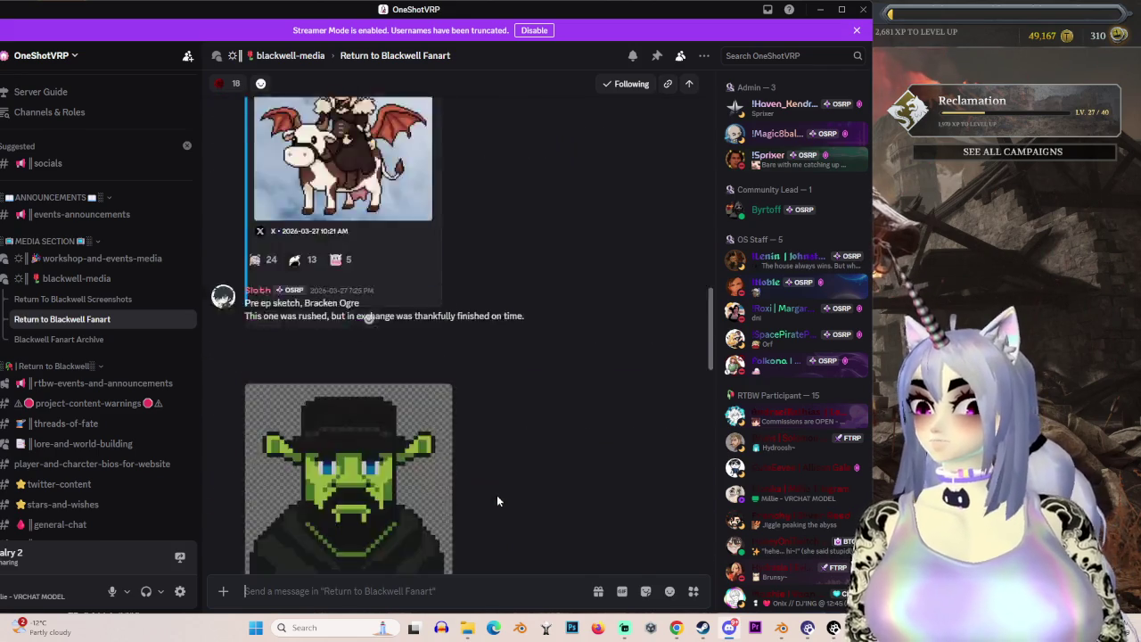
scroll(491, 504, down, 3)
scroll(491, 504, down, 3)
Hop from Blackwell Fanart Archive back to Return To Blackwell Screenshots and scroll its posts.
click(59, 338)
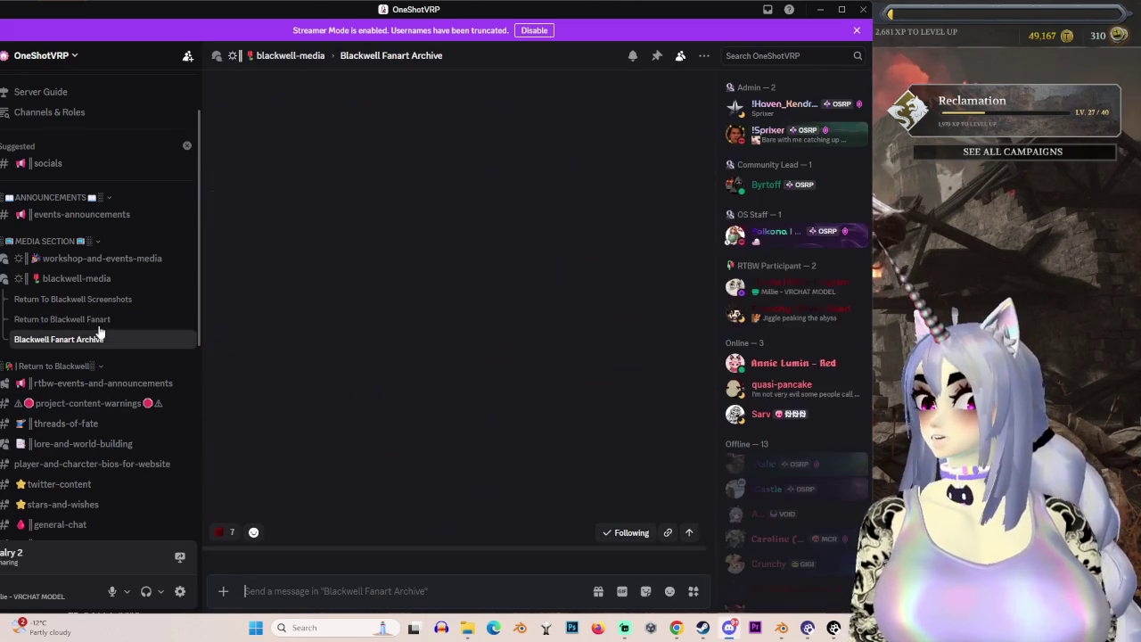
click(96, 319)
click(103, 303)
scroll(351, 466, down, 3)
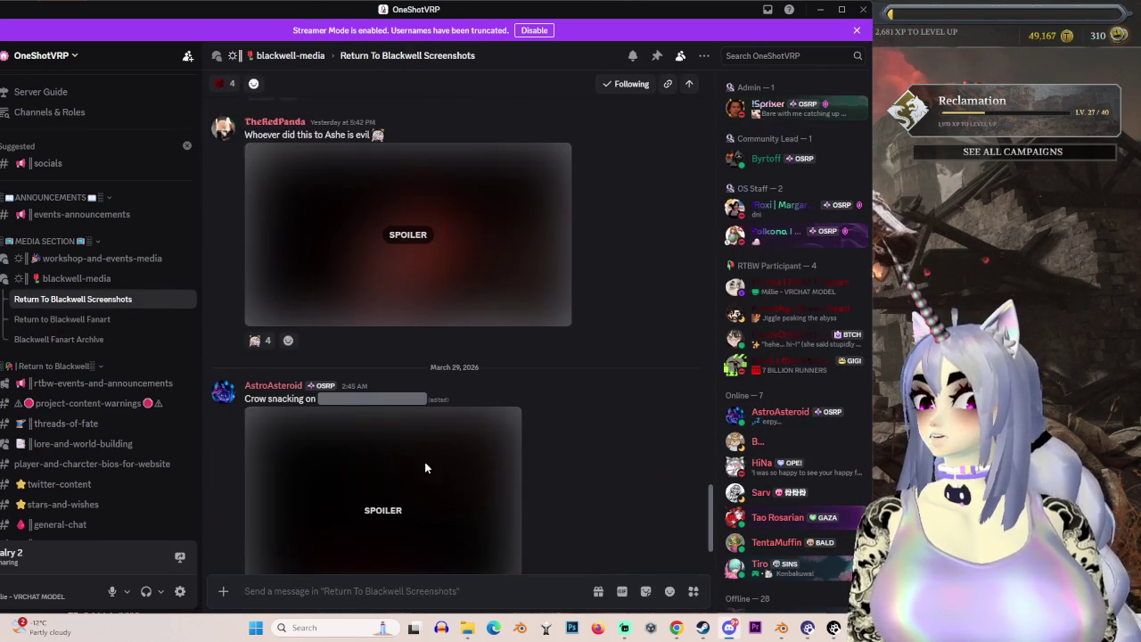
scroll(580, 445, up, 5)
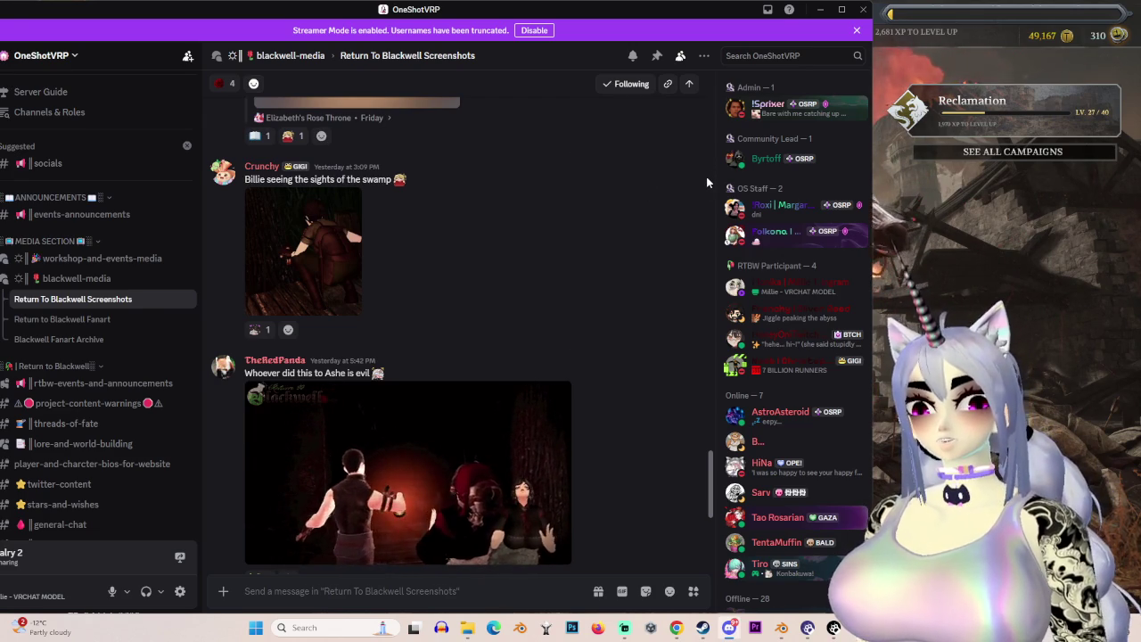
scroll(484, 407, up, 3)
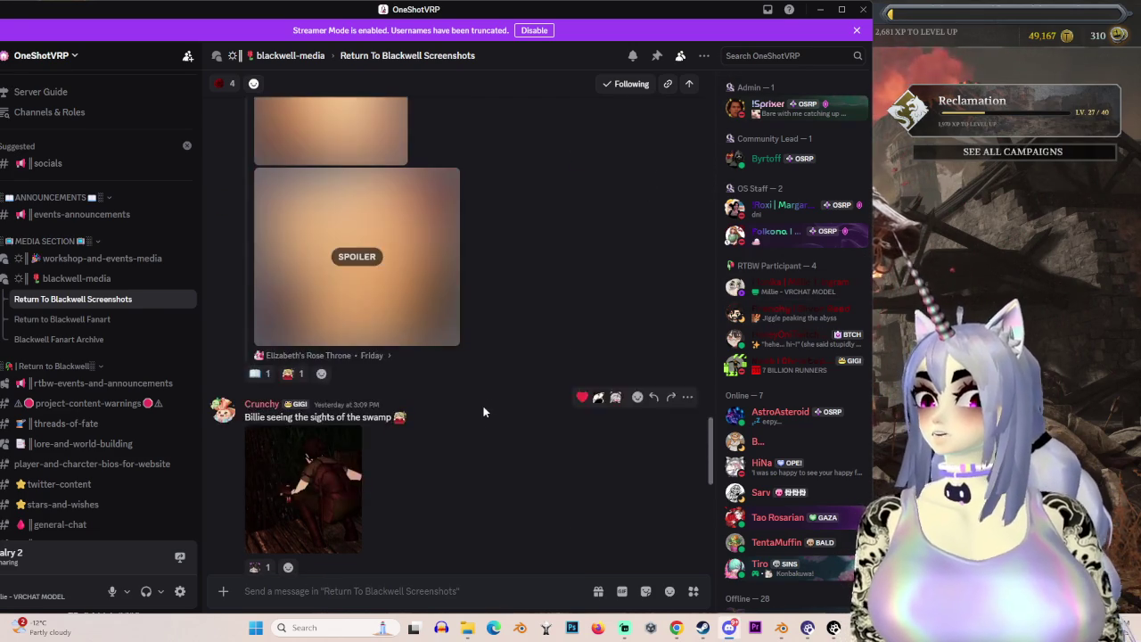
scroll(499, 415, down, 4)
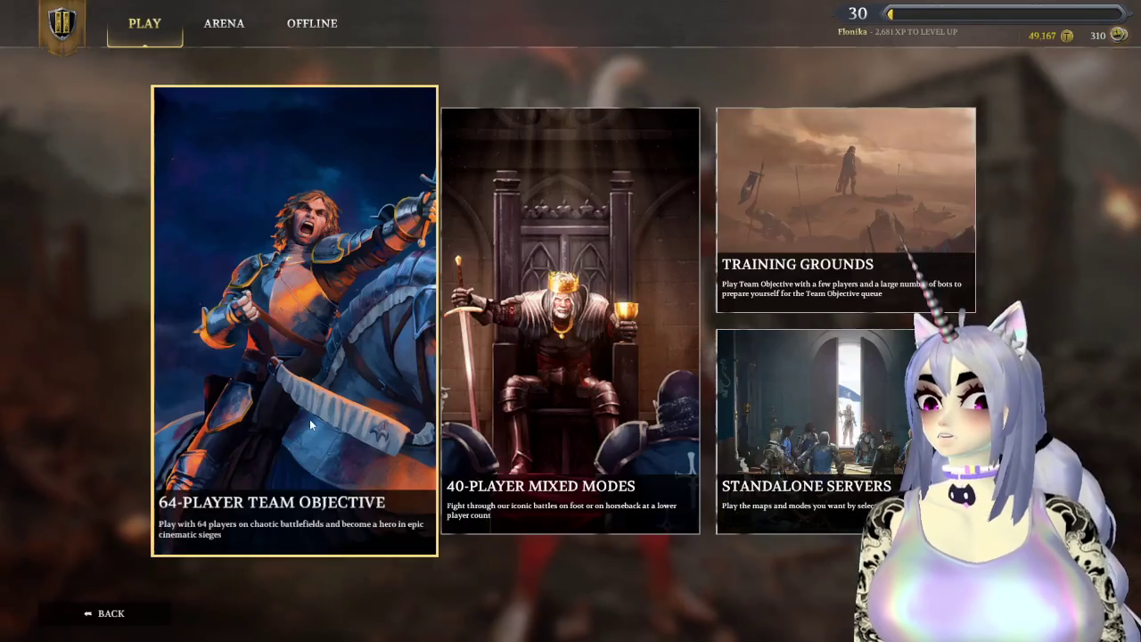
Press PLAY on the Chivalry 2 home menu to begin matchmaking.
click(309, 419)
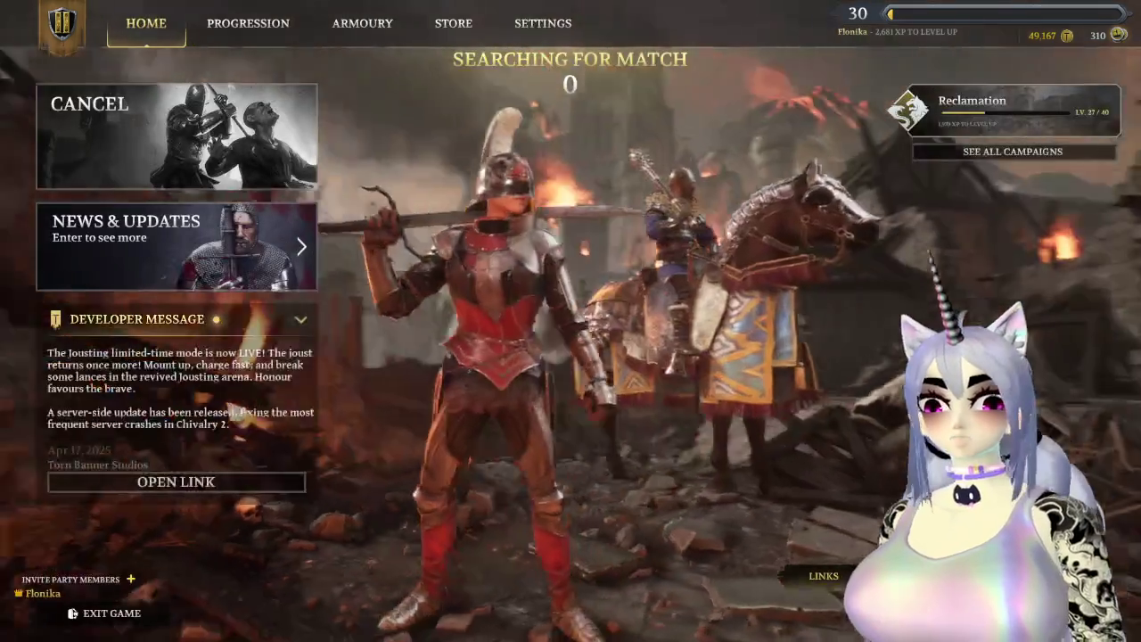